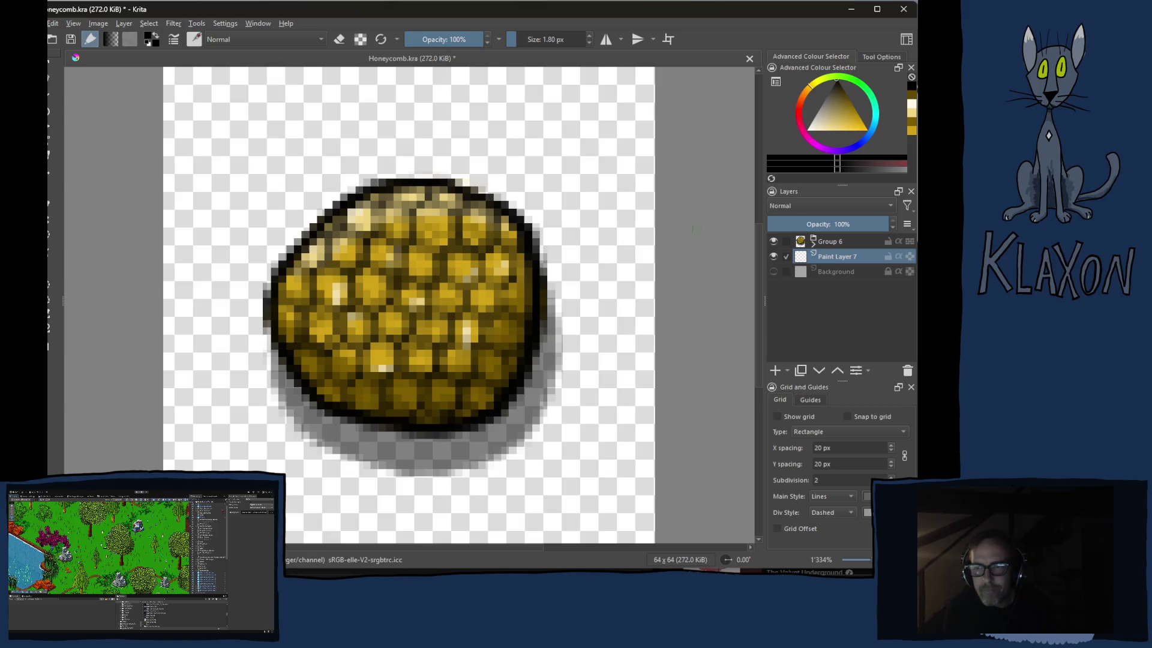
# Hide Group 6 and begin the splash outline on Paint Layer 7
pyautogui.click(774, 242)
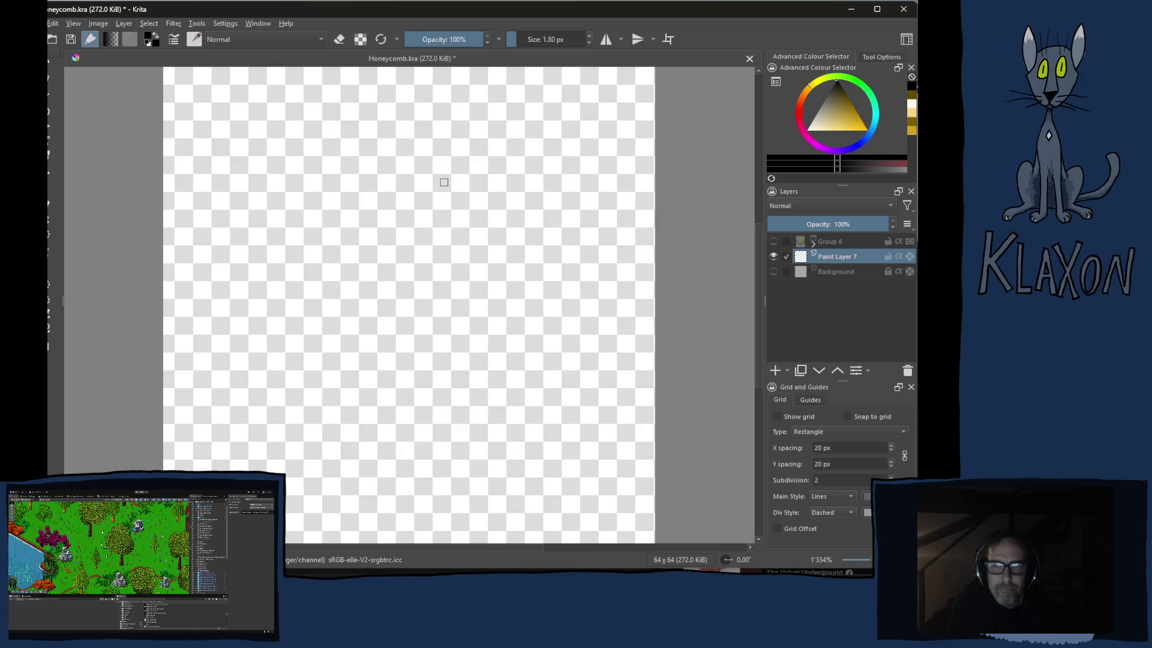
pyautogui.moveTo(451, 172)
pyautogui.mouseDown()
pyautogui.moveTo(394, 139)
pyautogui.moveTo(333, 165)
pyautogui.moveTo(281, 217)
pyautogui.moveTo(256, 295)
pyautogui.moveTo(258, 381)
pyautogui.moveTo(291, 485)
pyautogui.moveTo(375, 495)
pyautogui.moveTo(457, 466)
pyautogui.moveTo(537, 426)
pyautogui.moveTo(606, 350)
pyautogui.moveTo(570, 285)
pyautogui.moveTo(590, 180)
pyautogui.moveTo(540, 134)
pyautogui.moveTo(445, 153)
pyautogui.mouseUp()
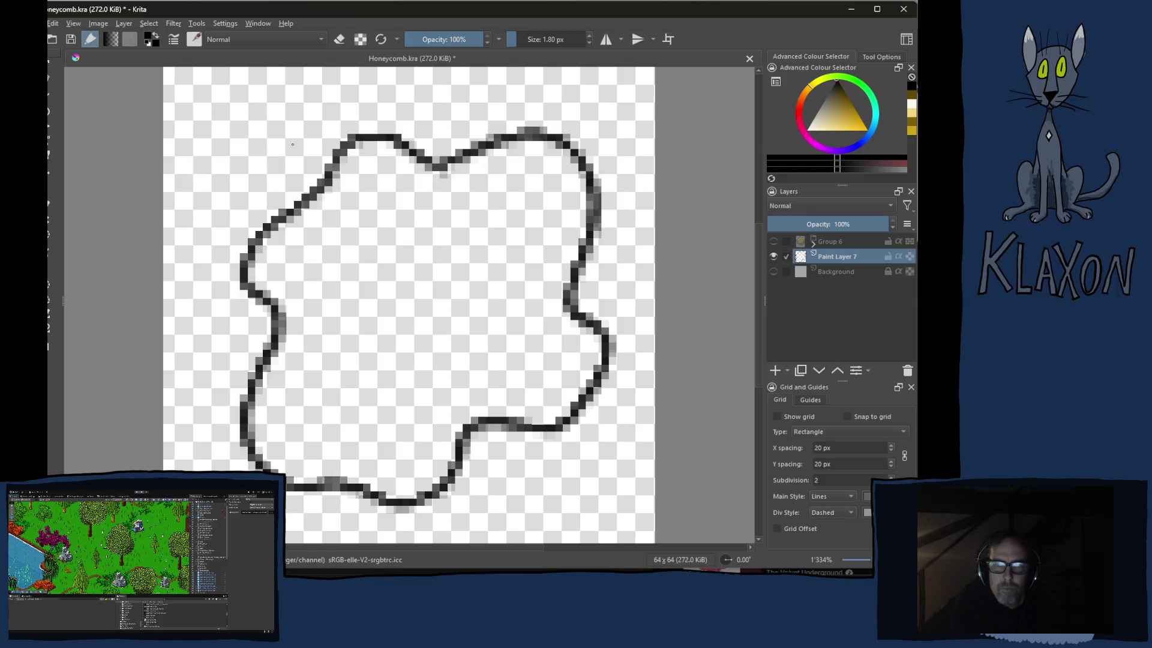
# Finish the splash outline and draw droplets along its top, left and lower sides
pyautogui.moveTo(293, 144)
pyautogui.mouseDown()
pyautogui.moveTo(226, 136)
pyautogui.moveTo(205, 186)
pyautogui.moveTo(276, 198)
pyautogui.moveTo(304, 154)
pyautogui.moveTo(293, 139)
pyautogui.mouseUp()
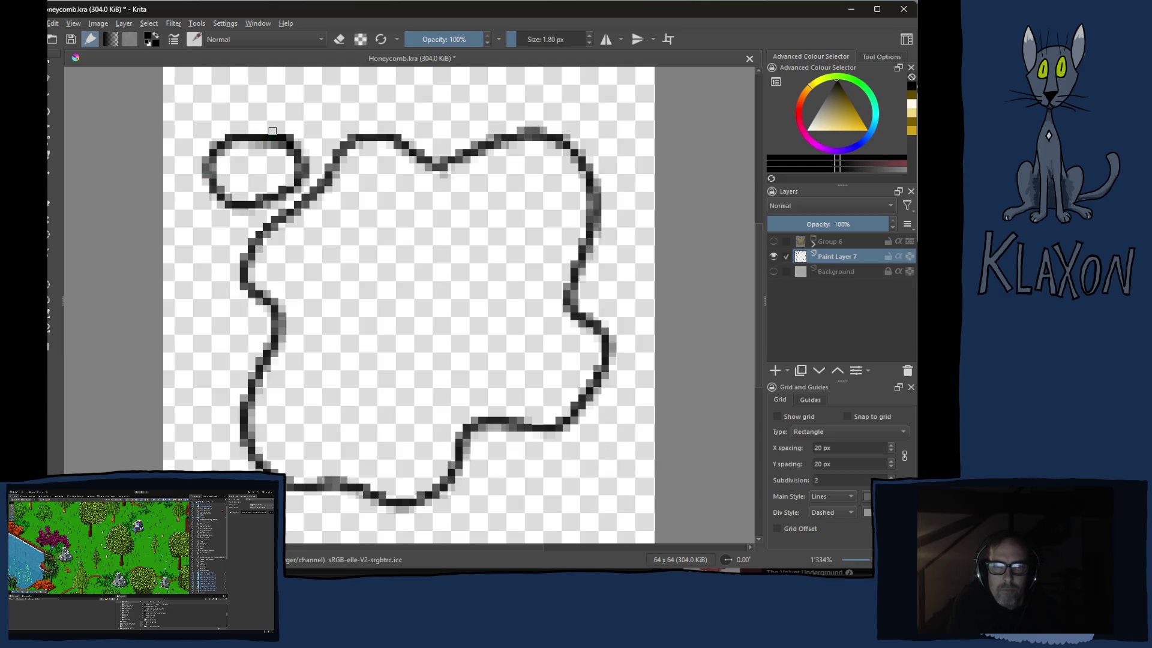
pyautogui.moveTo(292, 98)
pyautogui.mouseDown()
pyautogui.moveTo(280, 102)
pyautogui.moveTo(280, 122)
pyautogui.moveTo(294, 101)
pyautogui.mouseUp()
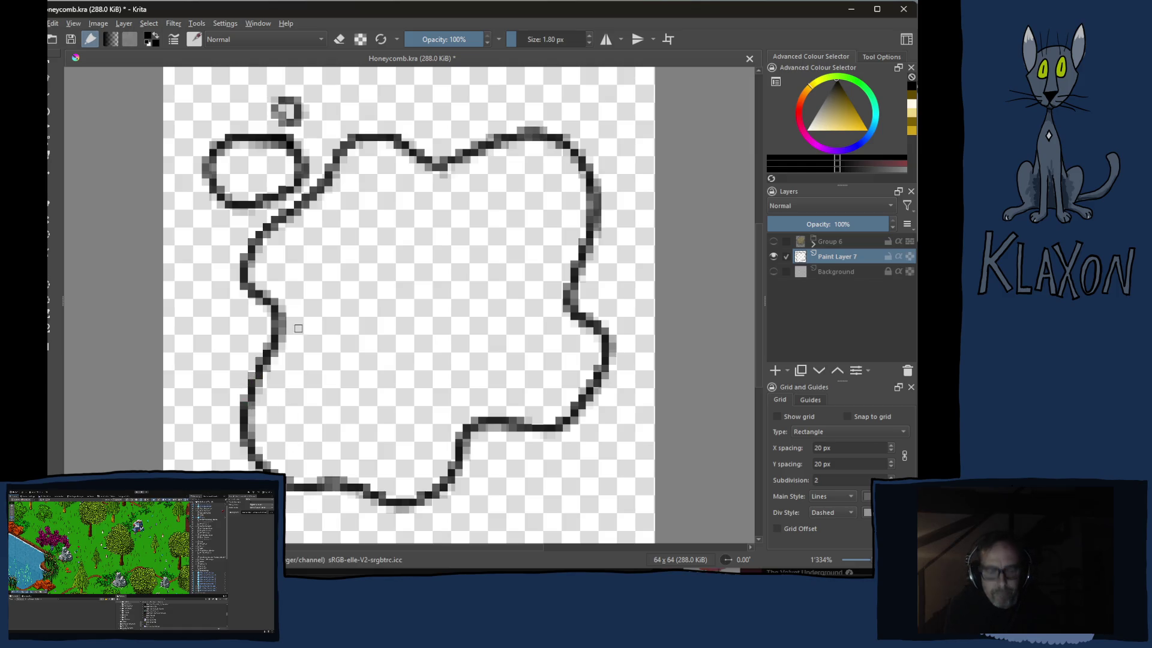
pyautogui.moveTo(299, 330); pyautogui.dragTo(330, 268)
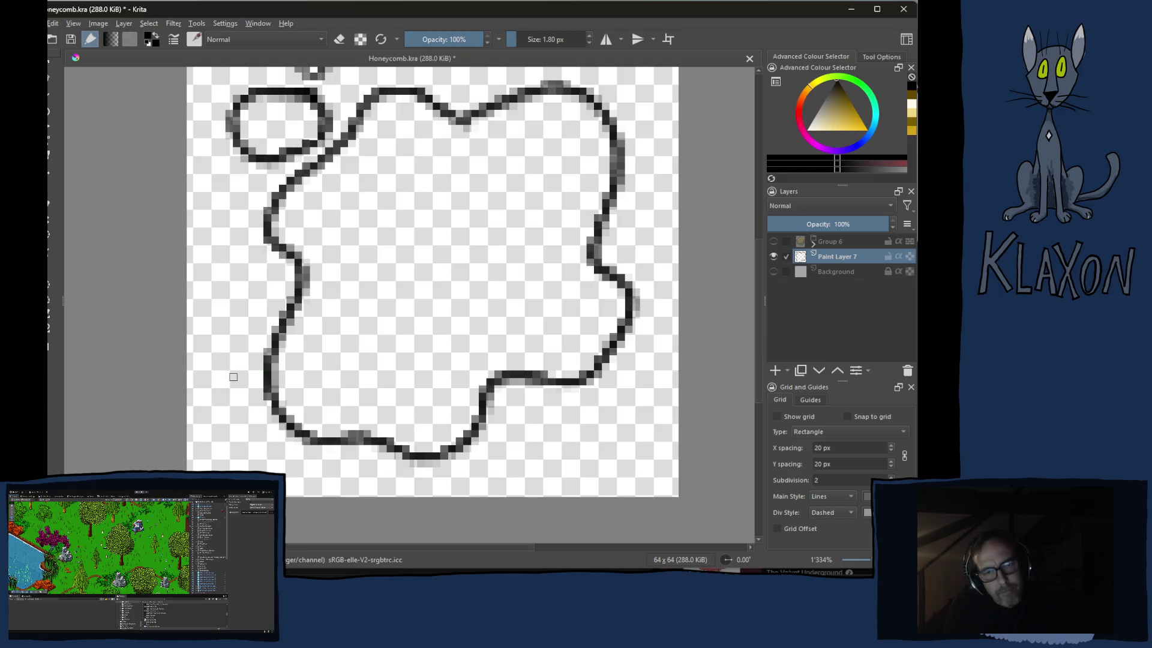
pyautogui.moveTo(244, 373)
pyautogui.mouseDown()
pyautogui.moveTo(212, 397)
pyautogui.moveTo(239, 427)
pyautogui.moveTo(252, 380)
pyautogui.mouseUp()
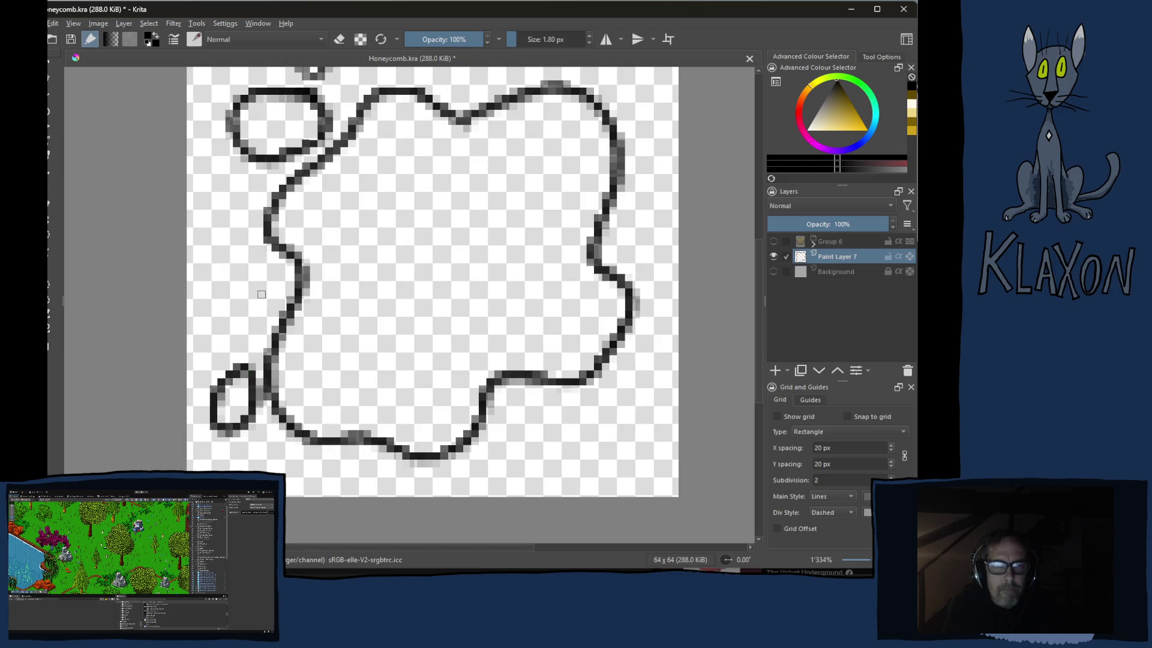
pyautogui.hotkey('ctrl', 'z')
pyautogui.moveTo(274, 274)
pyautogui.mouseDown()
pyautogui.moveTo(252, 252)
pyautogui.moveTo(219, 283)
pyautogui.moveTo(255, 321)
pyautogui.moveTo(266, 279)
pyautogui.mouseUp()
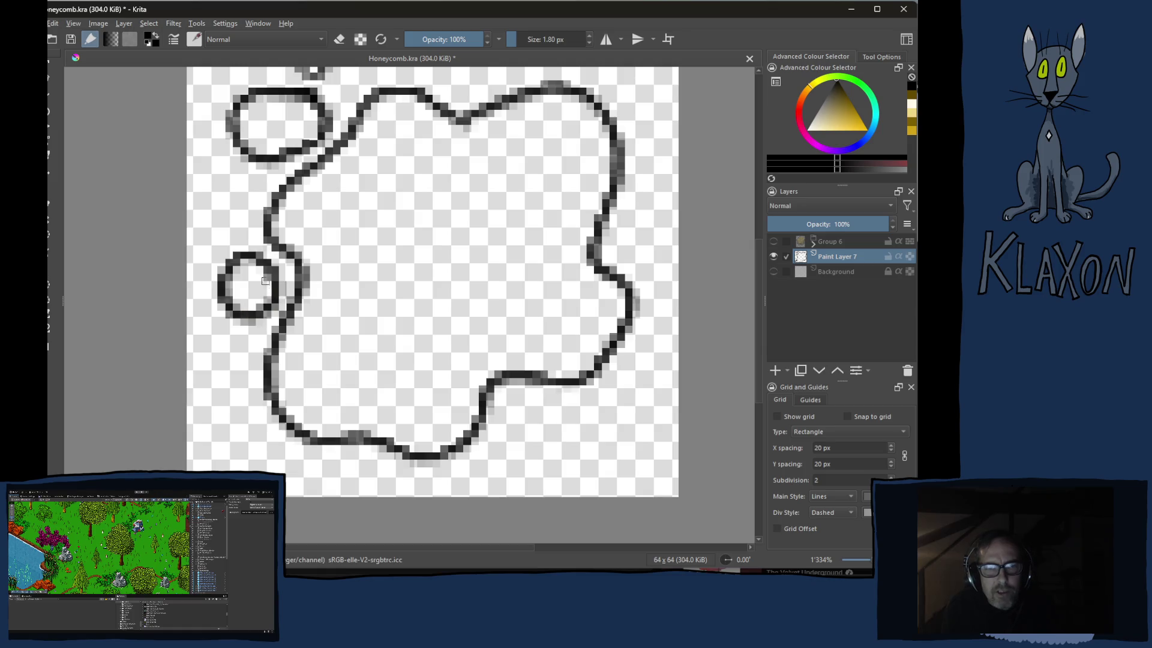
pyautogui.moveTo(246, 340)
pyautogui.mouseDown()
pyautogui.moveTo(227, 349)
pyautogui.moveTo(237, 376)
pyautogui.moveTo(254, 370)
pyautogui.mouseUp()
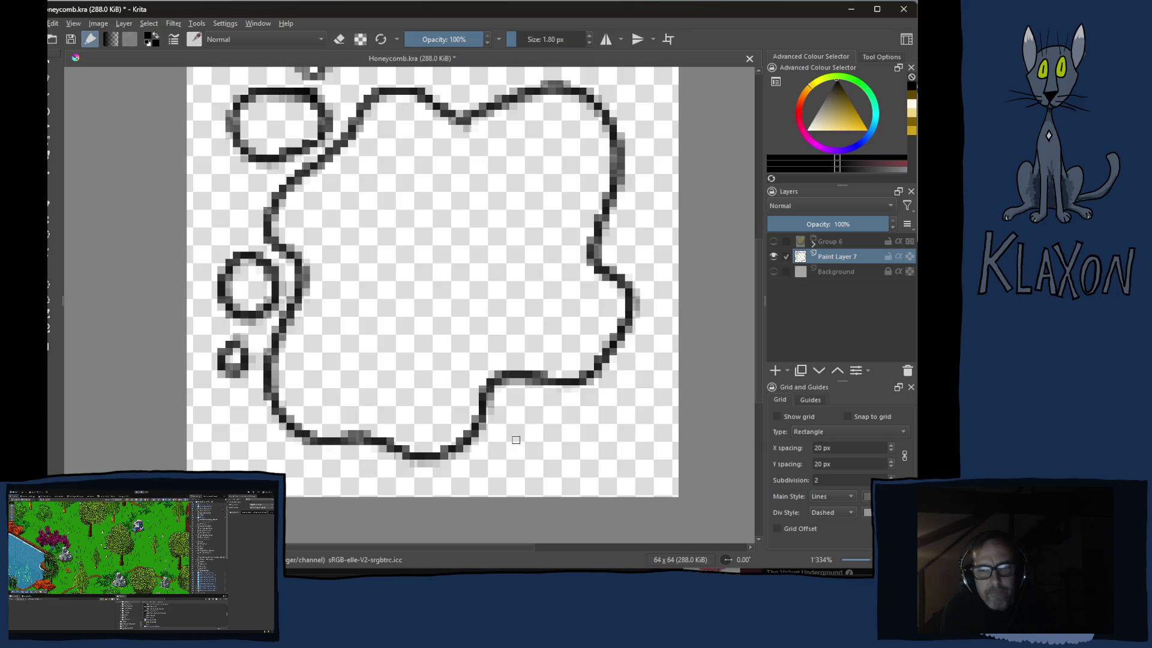
pyautogui.moveTo(565, 417)
pyautogui.mouseDown()
pyautogui.moveTo(519, 441)
pyautogui.moveTo(589, 443)
pyautogui.moveTo(561, 420)
pyautogui.mouseUp()
pyautogui.moveTo(625, 398)
pyautogui.mouseDown()
pyautogui.moveTo(609, 420)
pyautogui.moveTo(634, 392)
pyautogui.mouseUp()
# Add droplets at the right, upper right and lower left, then show Group 6 again
pyautogui.moveTo(652, 219)
pyautogui.mouseDown()
pyautogui.moveTo(627, 258)
pyautogui.moveTo(657, 210)
pyautogui.moveTo(639, 223)
pyautogui.mouseUp()
pyautogui.scroll(3, 606, 218)
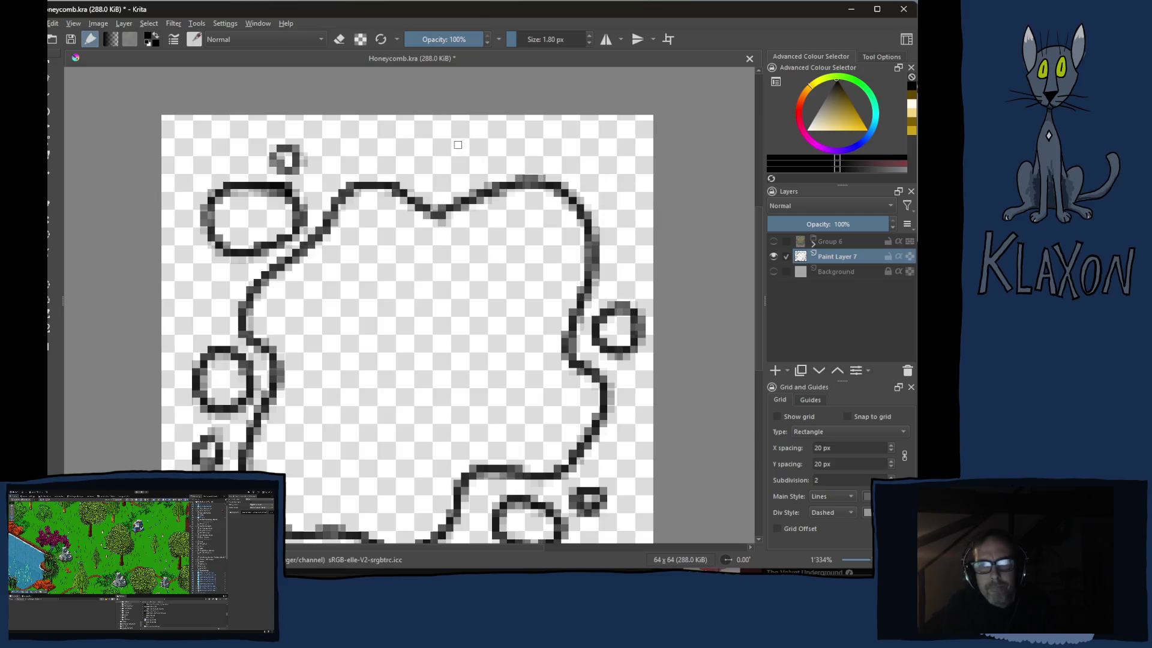
pyautogui.moveTo(459, 153)
pyautogui.mouseDown()
pyautogui.moveTo(441, 163)
pyautogui.moveTo(480, 157)
pyautogui.moveTo(420, 138)
pyautogui.moveTo(466, 176)
pyautogui.moveTo(467, 142)
pyautogui.mouseUp()
pyautogui.hotkey('ctrl', 'z')
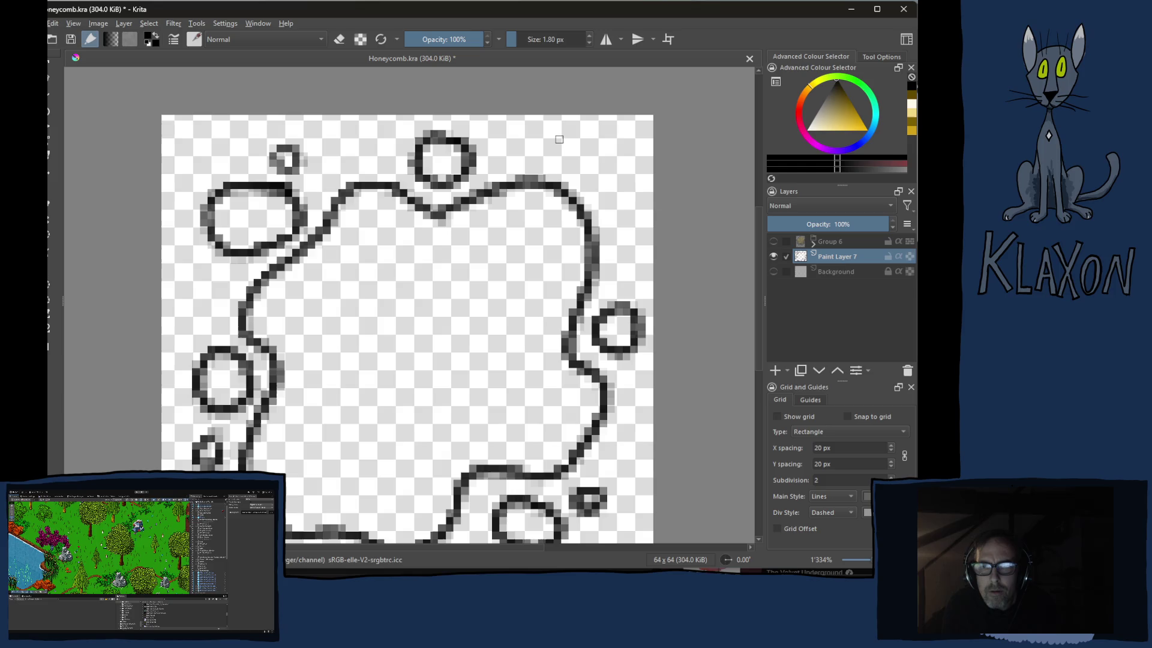
pyautogui.moveTo(626, 139)
pyautogui.mouseDown()
pyautogui.moveTo(612, 131)
pyautogui.moveTo(603, 171)
pyautogui.moveTo(624, 126)
pyautogui.mouseUp()
pyautogui.moveTo(496, 277); pyautogui.dragTo(514, 220)
pyautogui.moveTo(506, 276); pyautogui.dragTo(528, 243)
pyautogui.moveTo(269, 442)
pyautogui.mouseDown()
pyautogui.moveTo(301, 459)
pyautogui.moveTo(290, 434)
pyautogui.mouseUp()
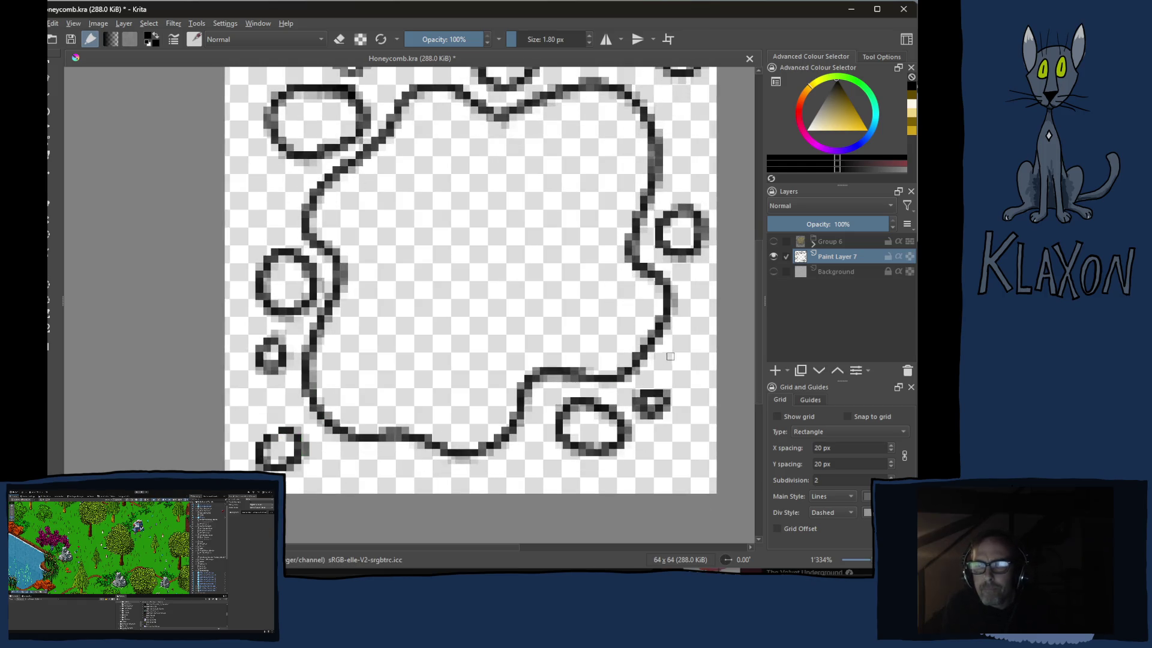
pyautogui.click(774, 240)
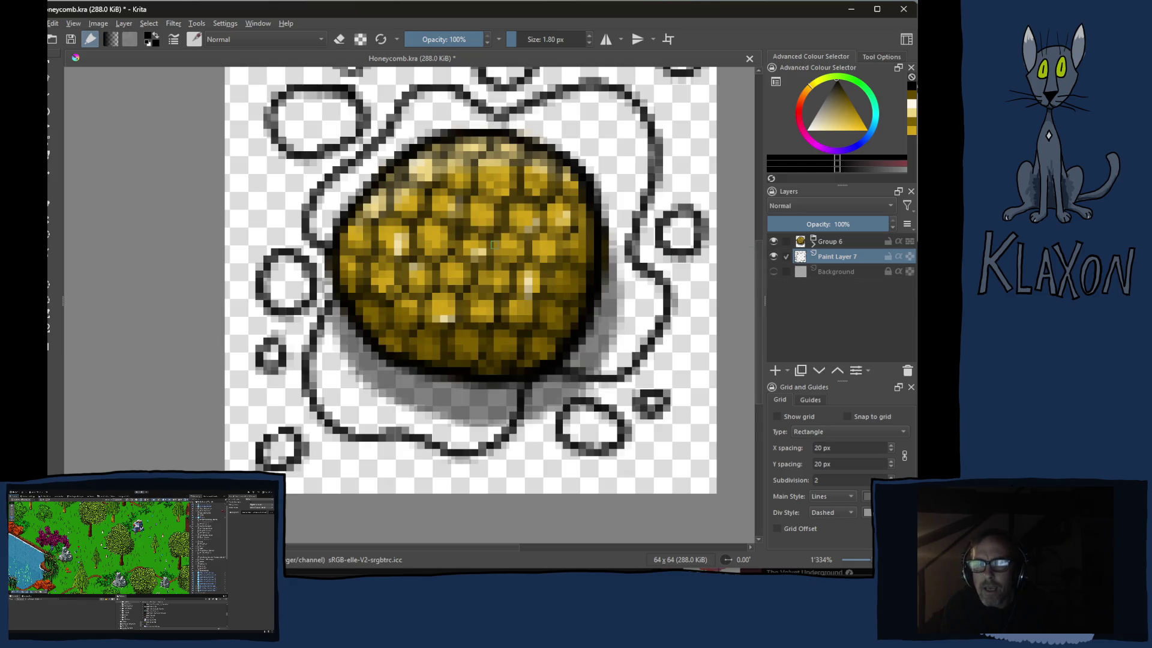
# Use the Move tool to shift Paint Layer 7's outline three pixels down and one left
pyautogui.moveTo(482, 175); pyautogui.dragTo(471, 216)
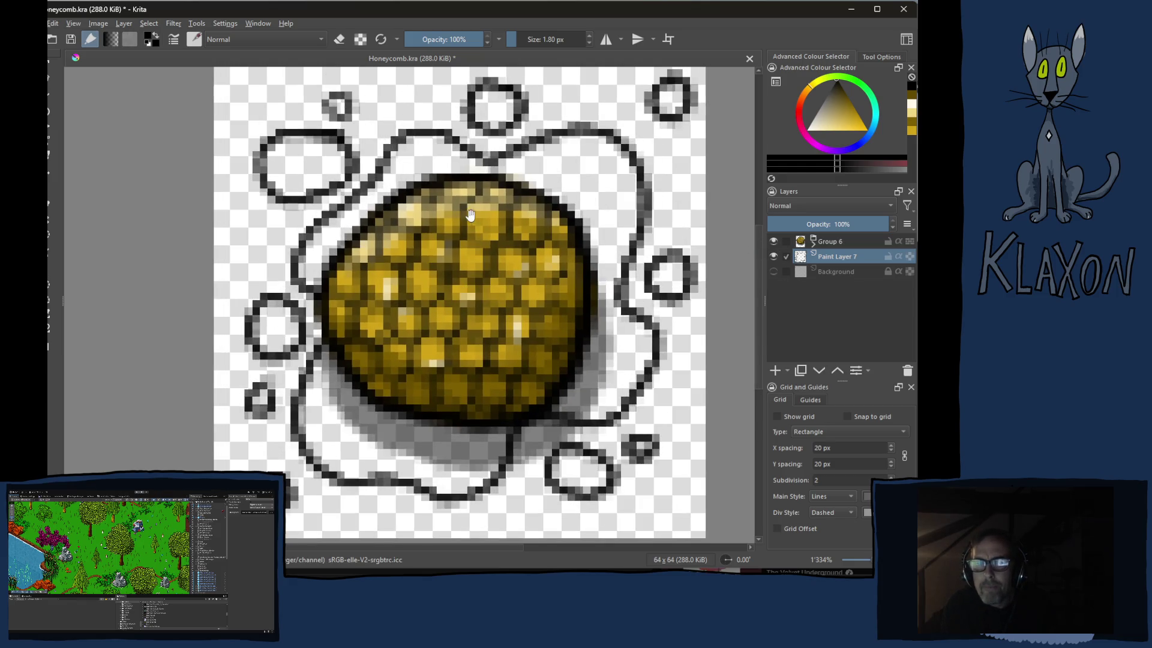
pyautogui.hotkey('ctrl', 'z')
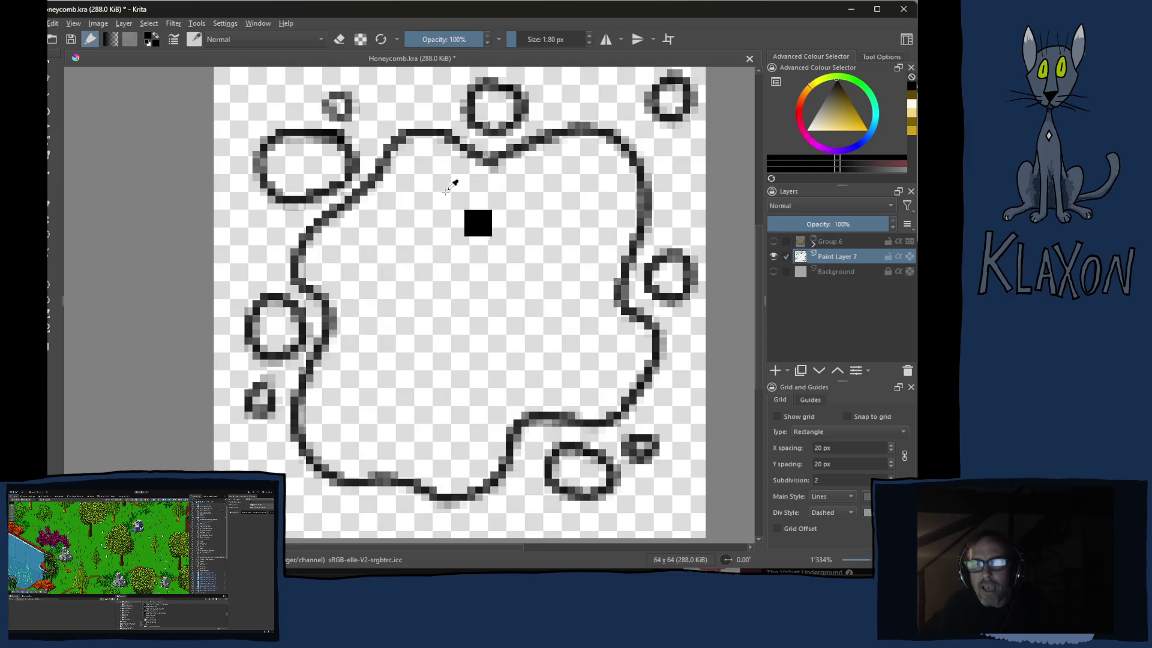
pyautogui.click(774, 241)
pyautogui.press('t')
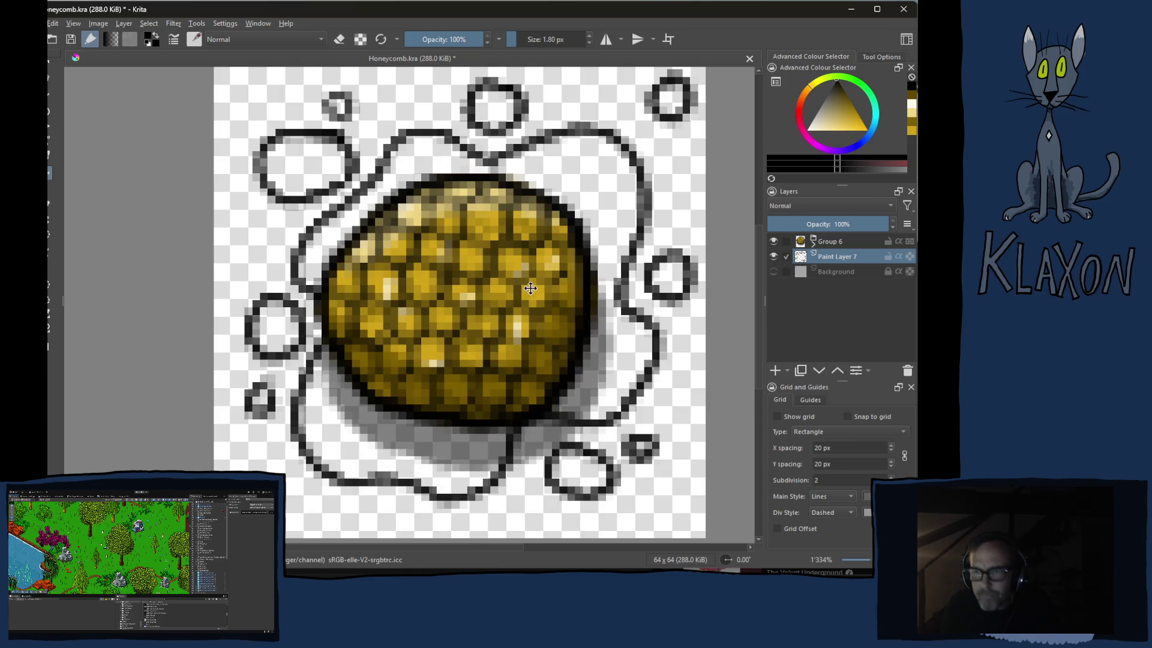
pyautogui.hotkey('shift', 'Down')
pyautogui.hotkey('shift', 'Down')
pyautogui.hotkey('shift', 'Up')
pyautogui.hotkey('shift', 'Up')
pyautogui.press('Down')
pyautogui.press('Down')
pyautogui.press('Down')
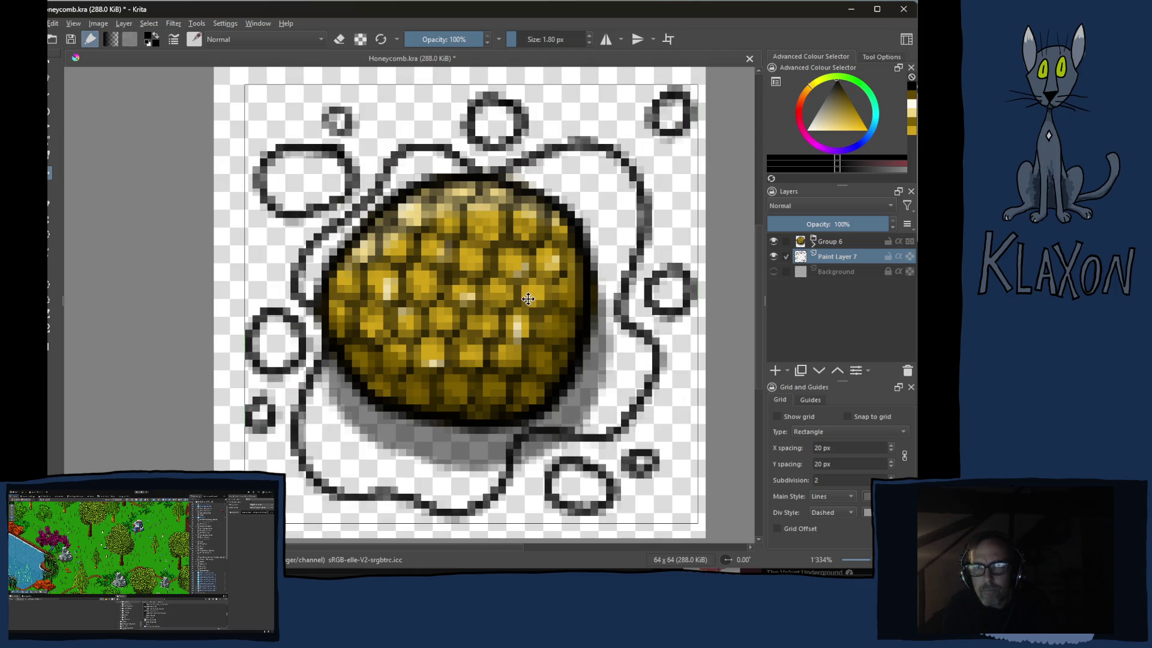
pyautogui.press('Down')
pyautogui.press('Left')
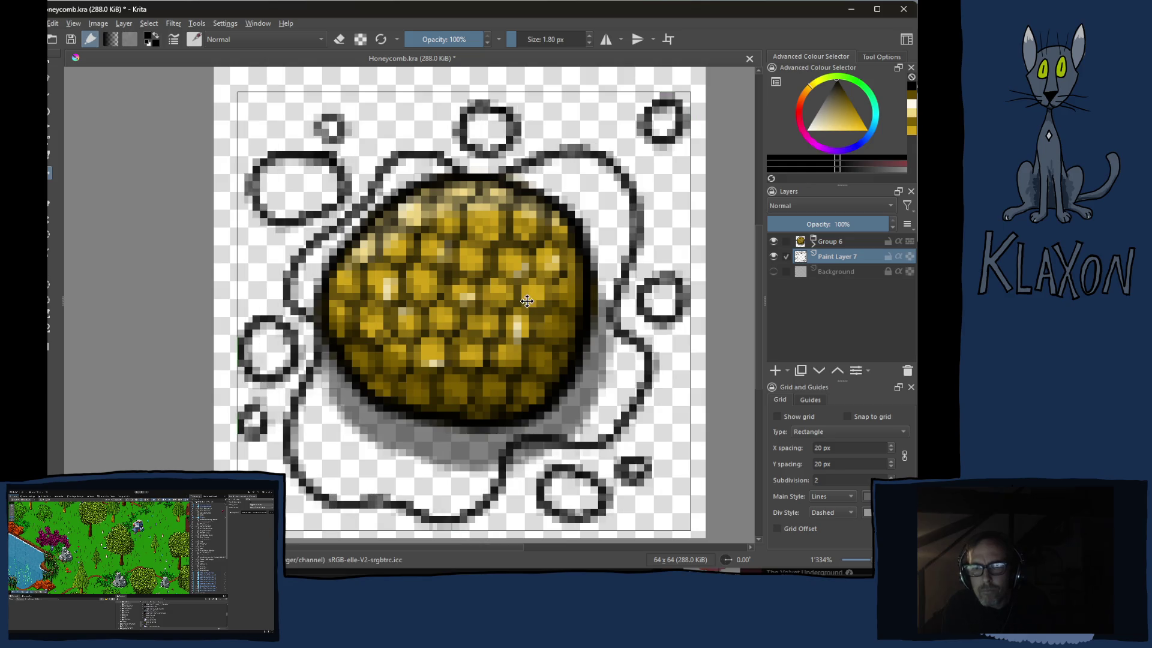
pyautogui.press('Down')
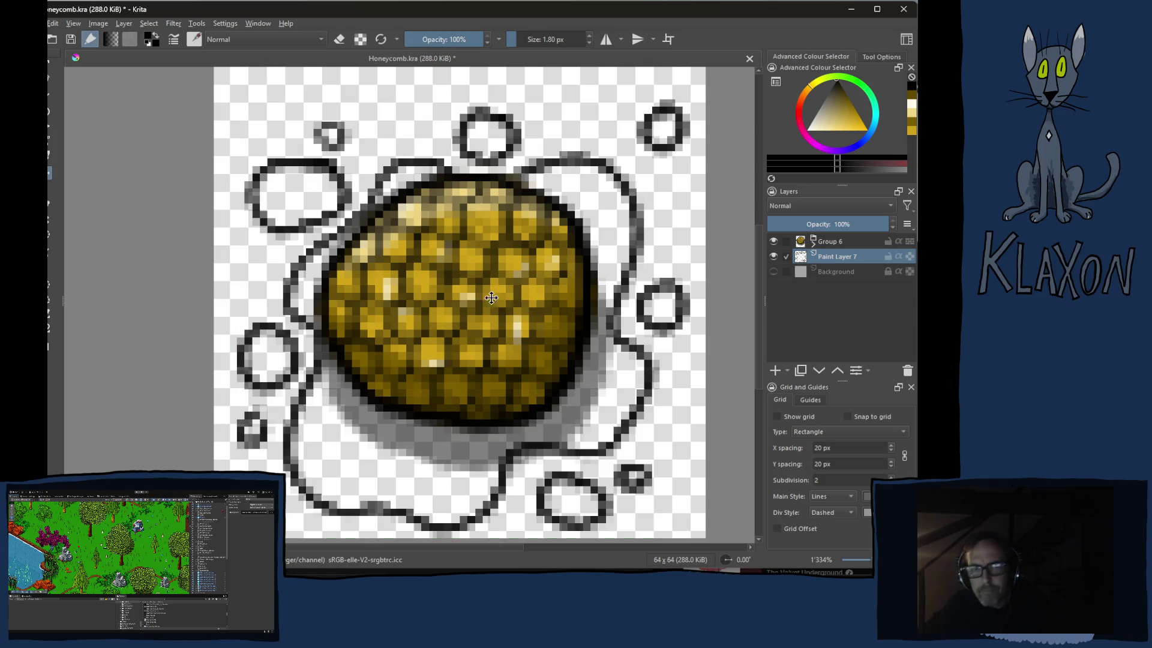
# Erase stray droplets and the curly upper-left stroke, then return to a 1.7 px brush
pyautogui.press('e')
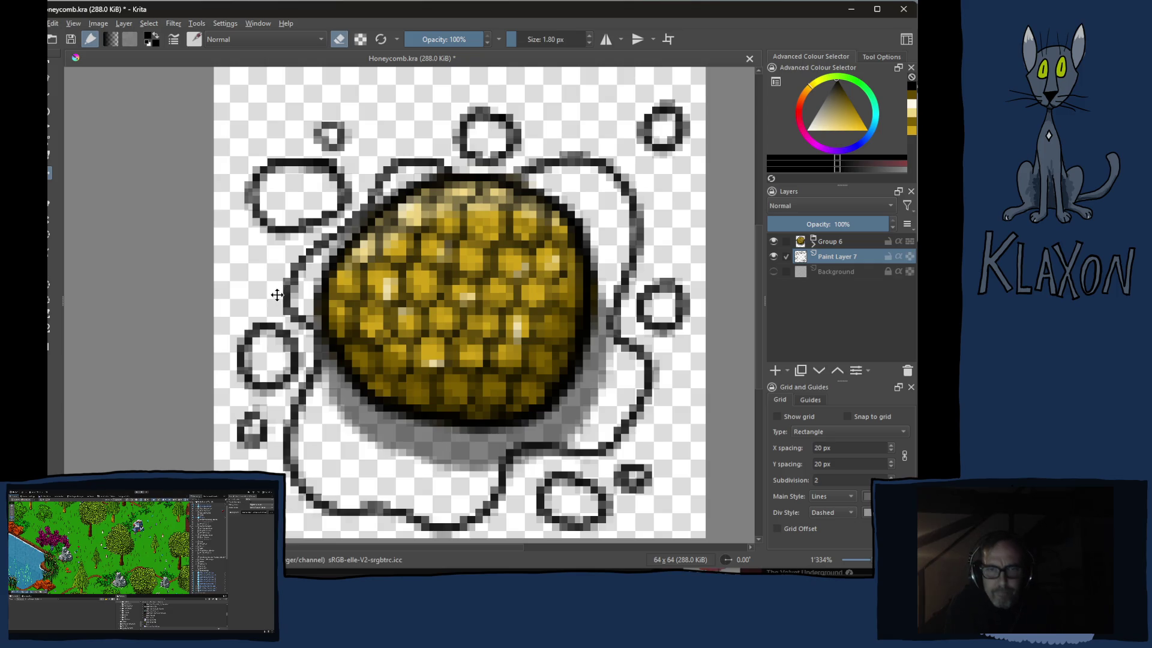
pyautogui.press('b')
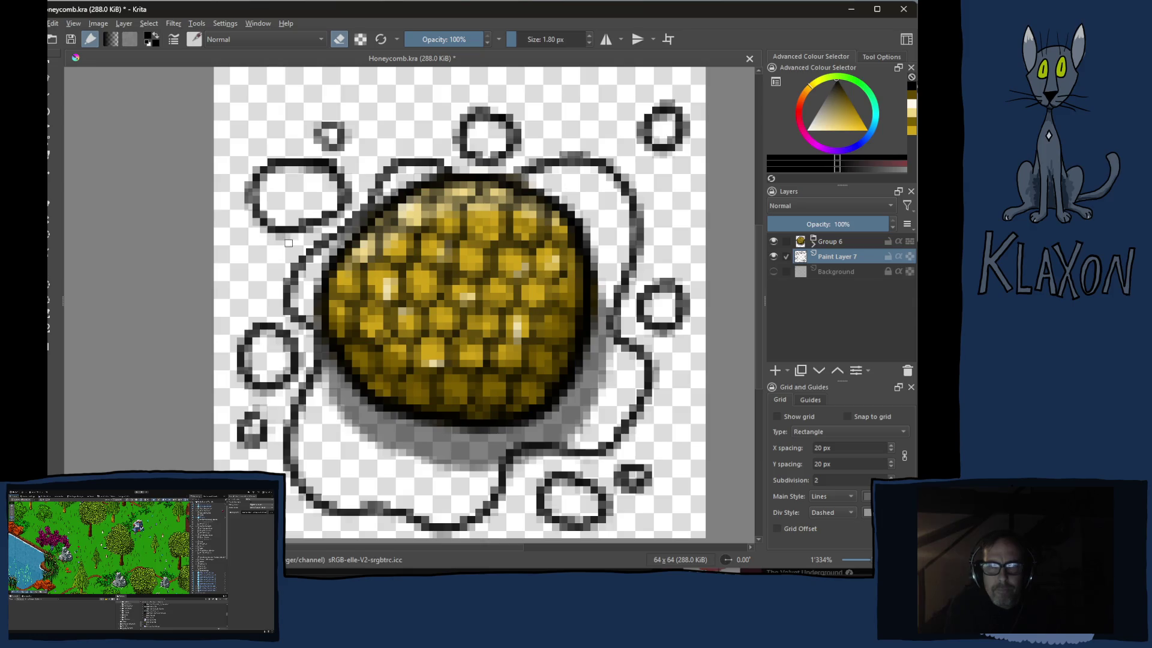
pyautogui.press(']')
pyautogui.press(']')
pyautogui.press(']')
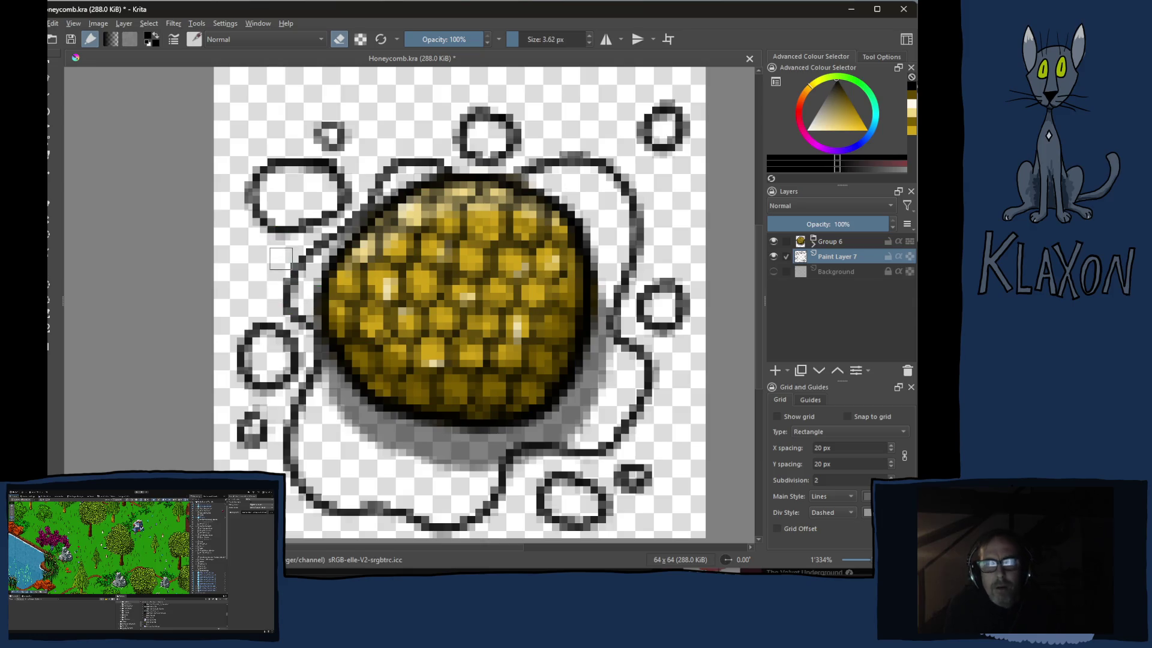
pyautogui.moveTo(283, 163); pyautogui.dragTo(252, 207)
pyautogui.moveTo(331, 118)
pyautogui.mouseDown()
pyautogui.moveTo(270, 232)
pyautogui.moveTo(282, 238)
pyautogui.moveTo(333, 204)
pyautogui.mouseUp()
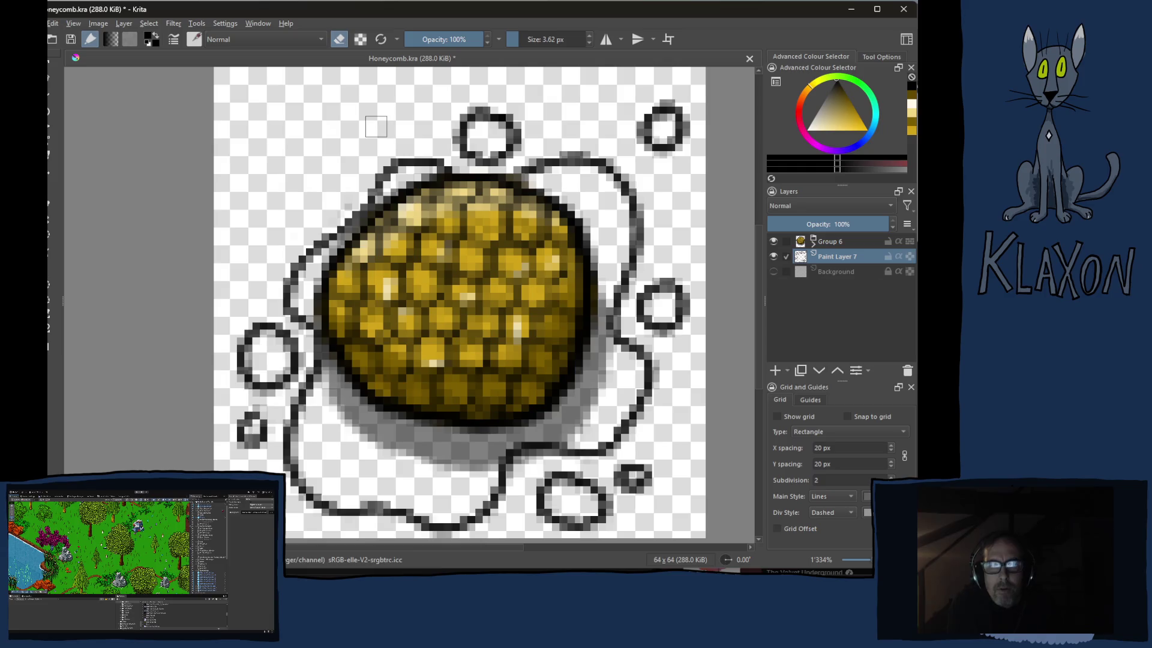
pyautogui.moveTo(641, 133)
pyautogui.mouseDown()
pyautogui.moveTo(656, 117)
pyautogui.moveTo(675, 137)
pyautogui.moveTo(654, 171)
pyautogui.mouseUp()
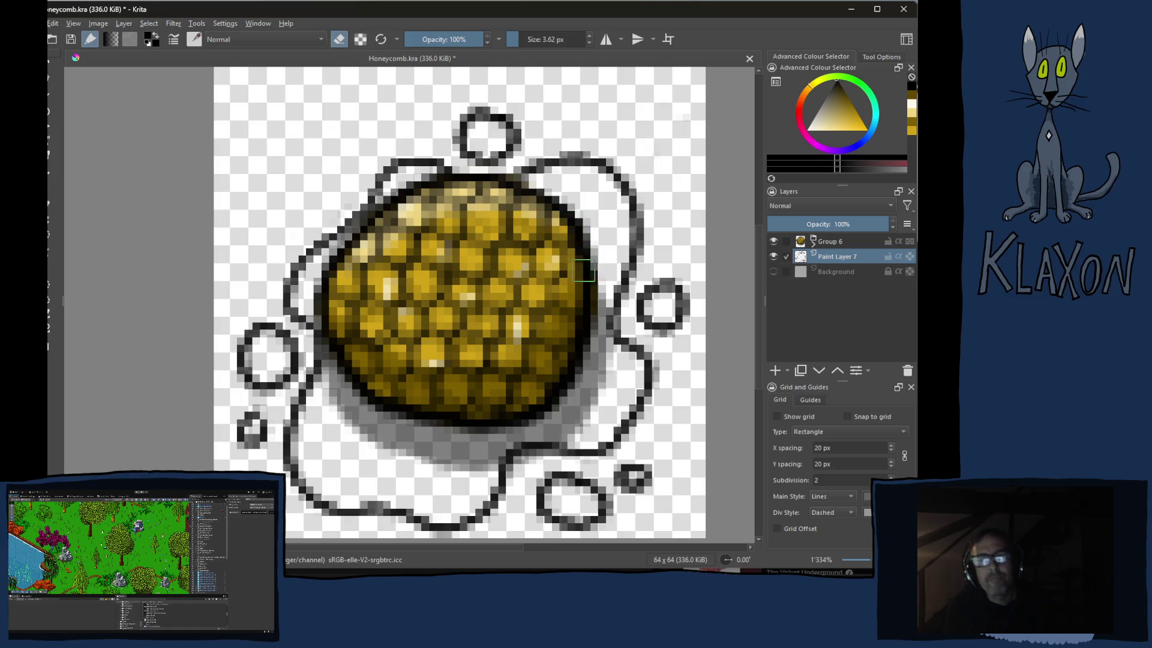
pyautogui.moveTo(679, 289)
pyautogui.mouseDown()
pyautogui.moveTo(639, 297)
pyautogui.moveTo(639, 327)
pyautogui.moveTo(671, 299)
pyautogui.mouseUp()
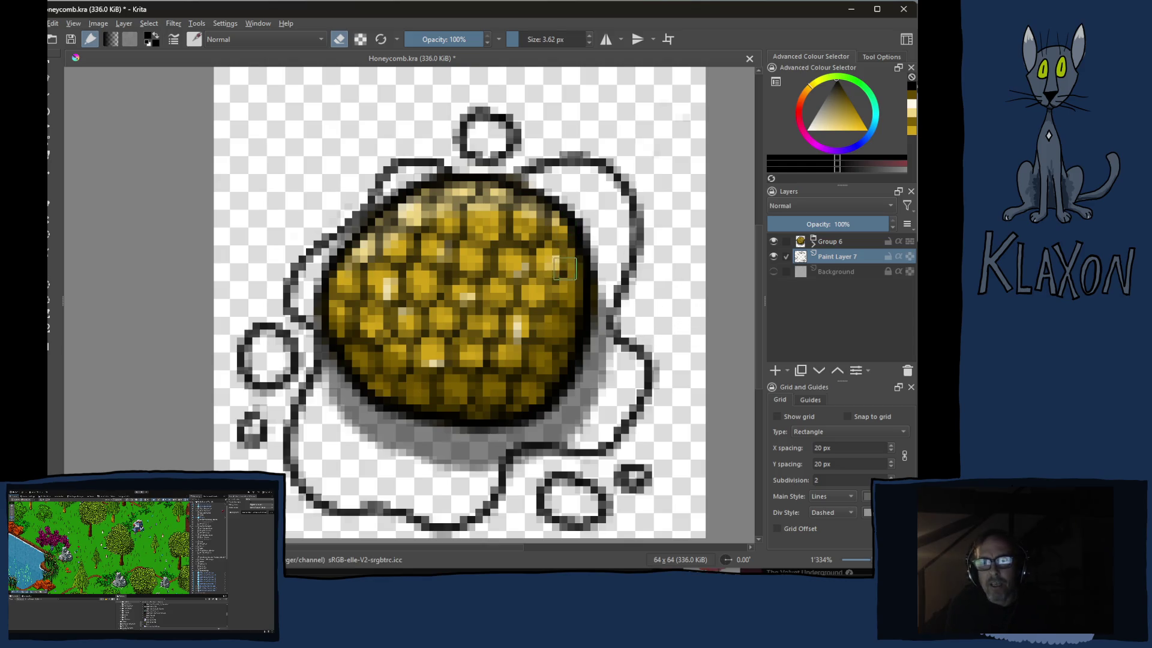
pyautogui.press('e')
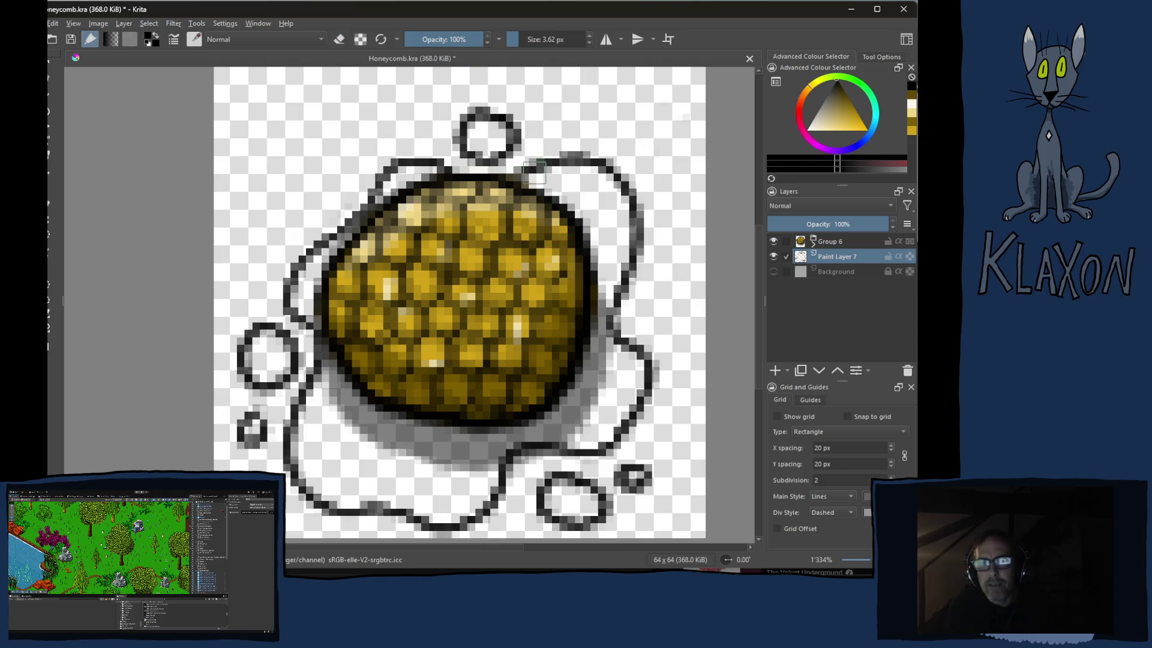
pyautogui.moveTo(567, 132); pyautogui.dragTo(555, 133)
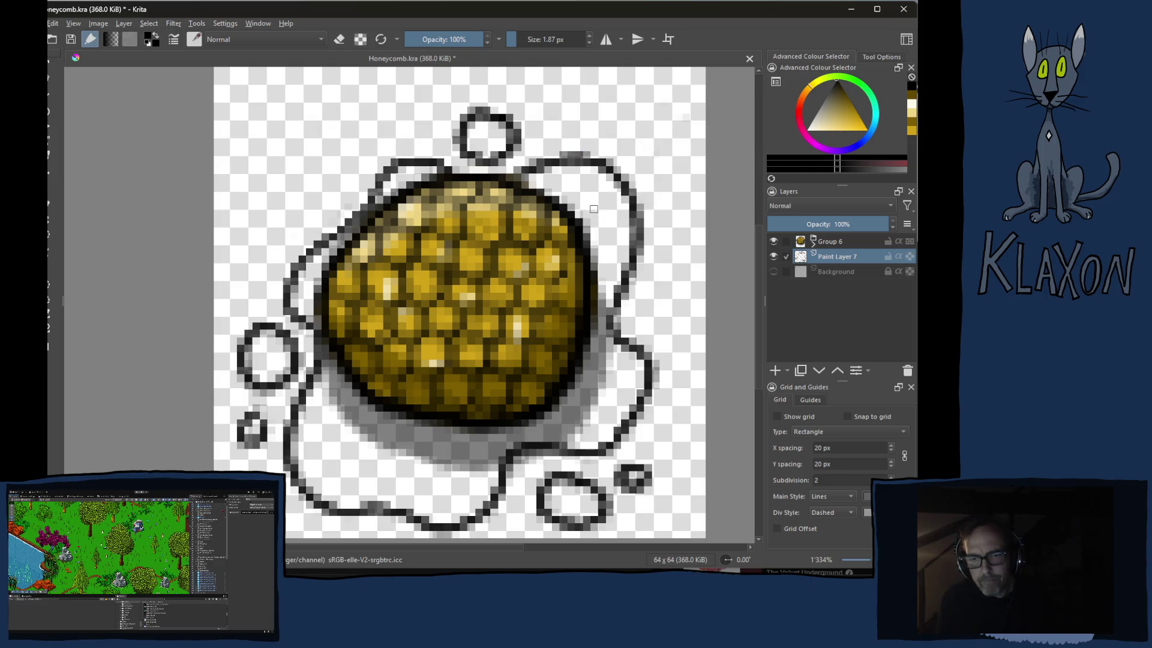
pyautogui.scroll(-2, 593, 209)
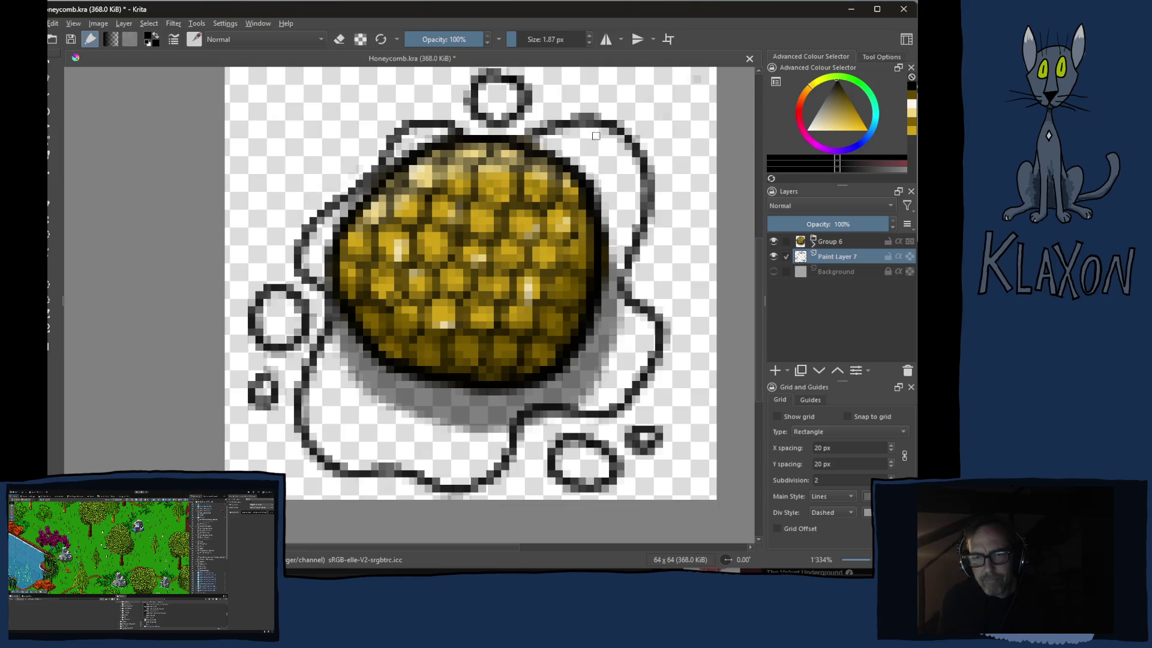
# Nudge the honeycomb group and splash outline up one pixel together
pyautogui.moveTo(595, 168); pyautogui.dragTo(584, 251)
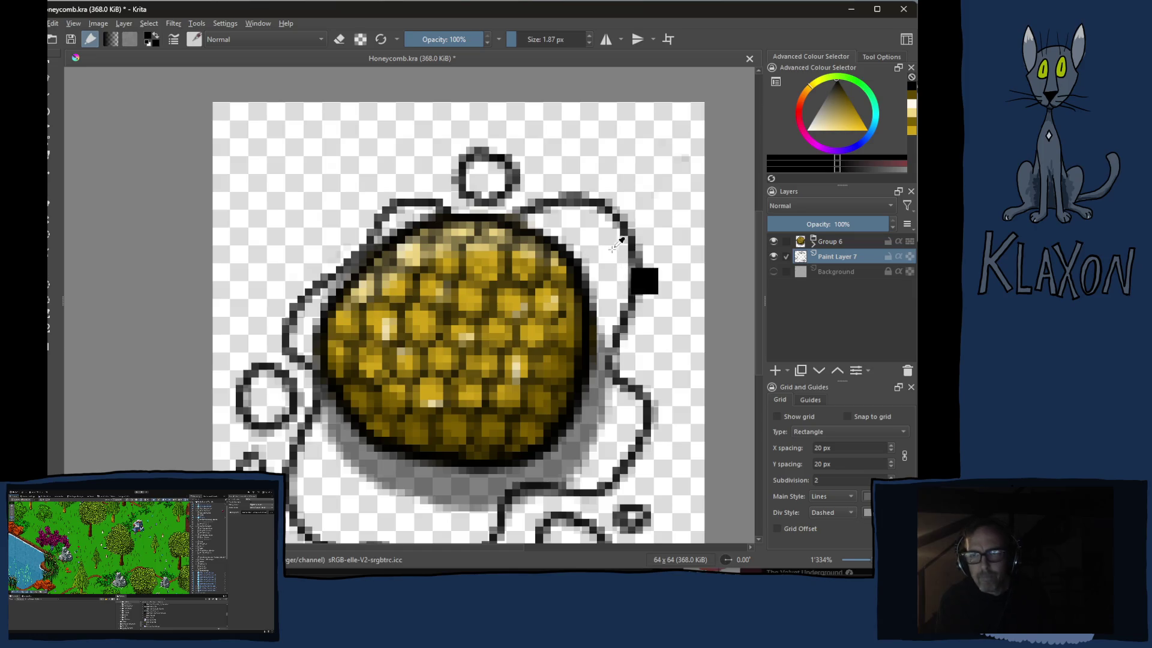
pyautogui.keyDown('ctrl'); pyautogui.click(822, 241); pyautogui.keyUp('ctrl')
pyautogui.press('t')
pyautogui.press('Up')
pyautogui.press('Up')
pyautogui.press('Up')
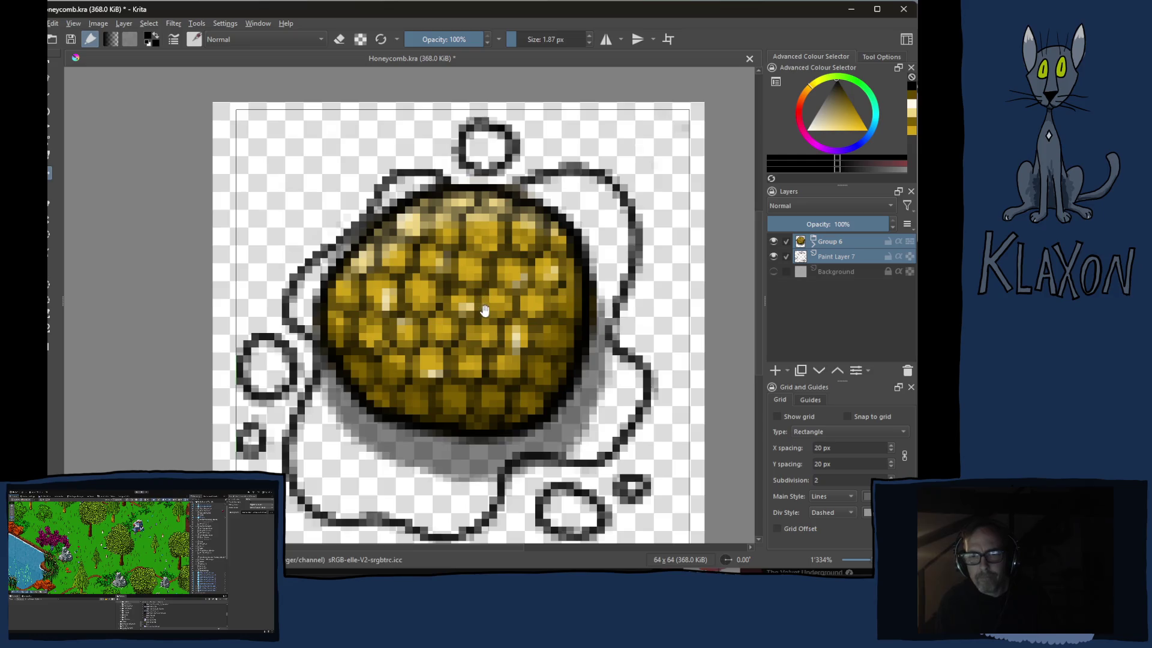
pyautogui.moveTo(484, 301); pyautogui.dragTo(515, 263)
# Pick golden yellow, set an 8.5 px brush, and add Paint Layer 8 above Background
pyautogui.press('b')
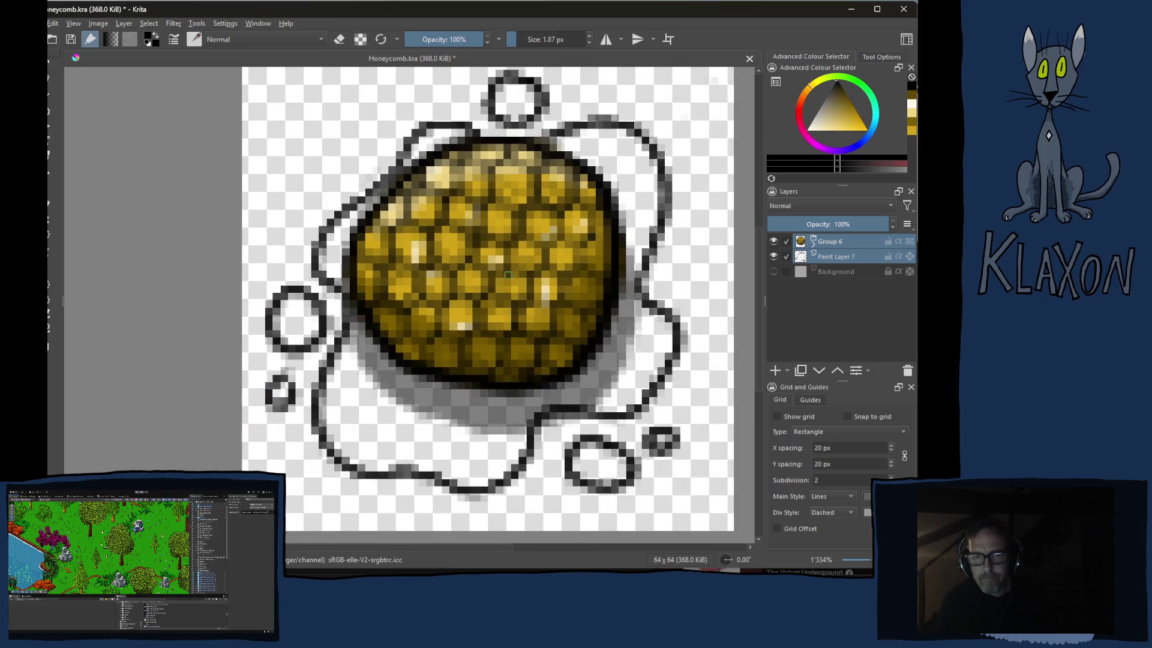
pyautogui.rightClick(433, 180)
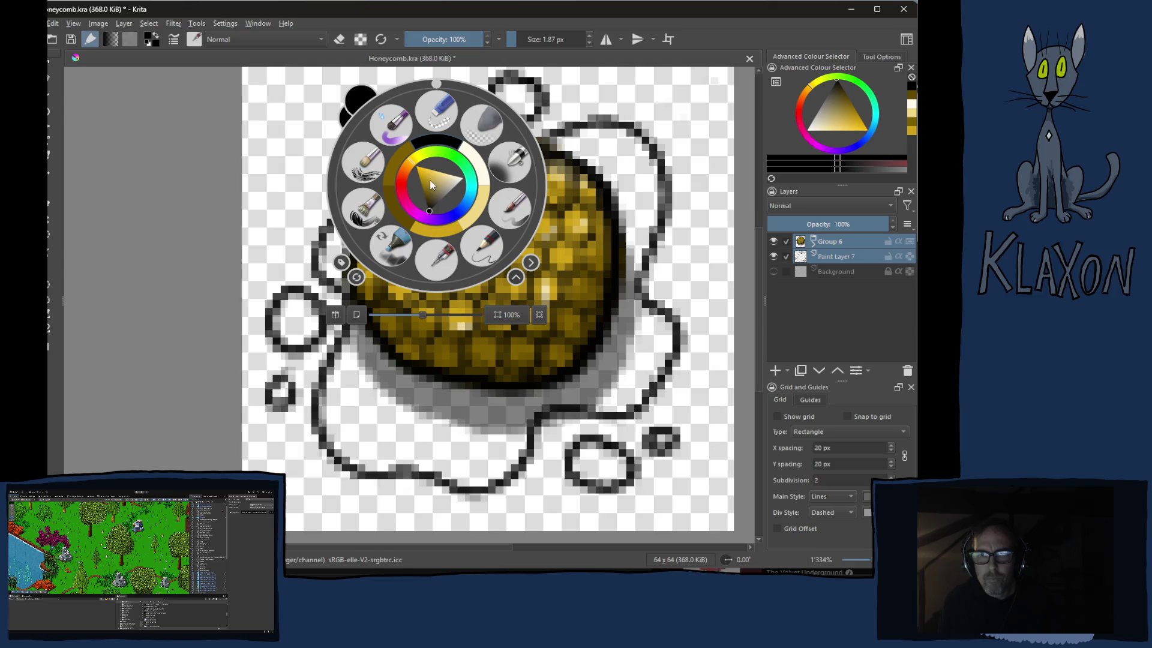
pyautogui.click(447, 234)
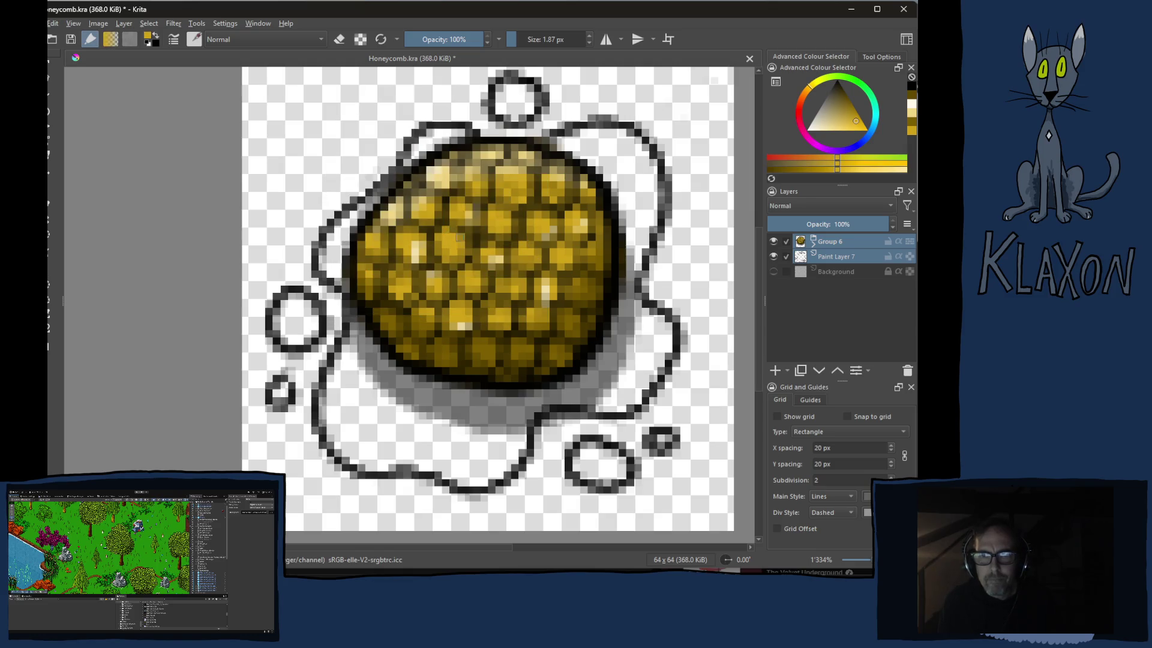
pyautogui.click(854, 165)
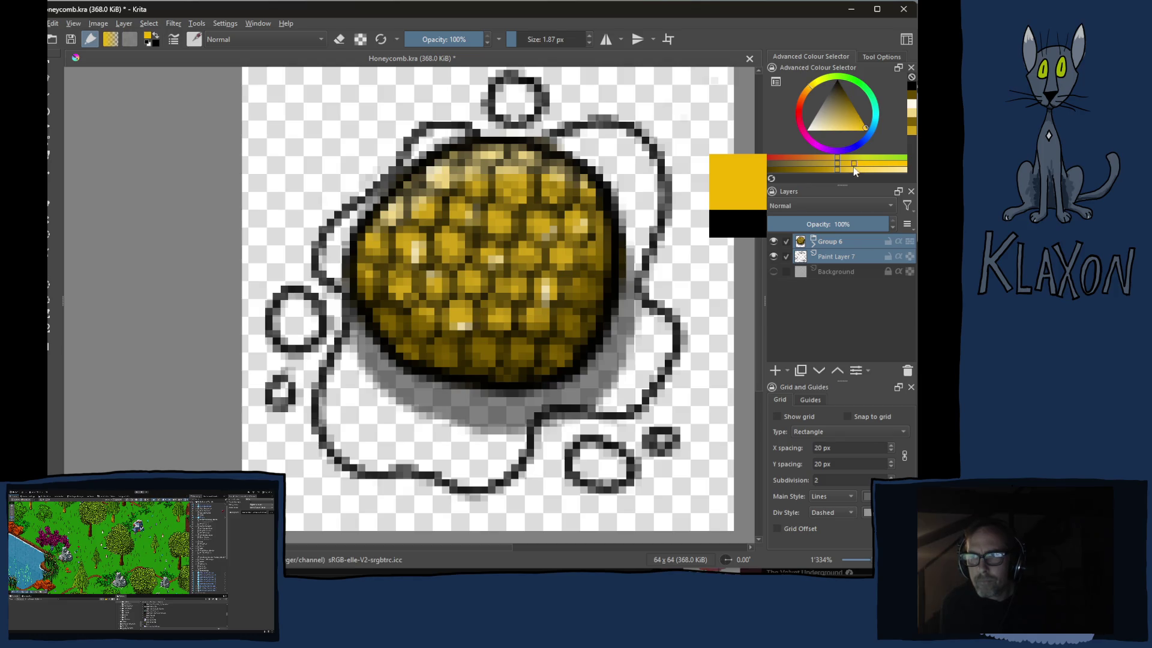
pyautogui.rightClick(474, 237)
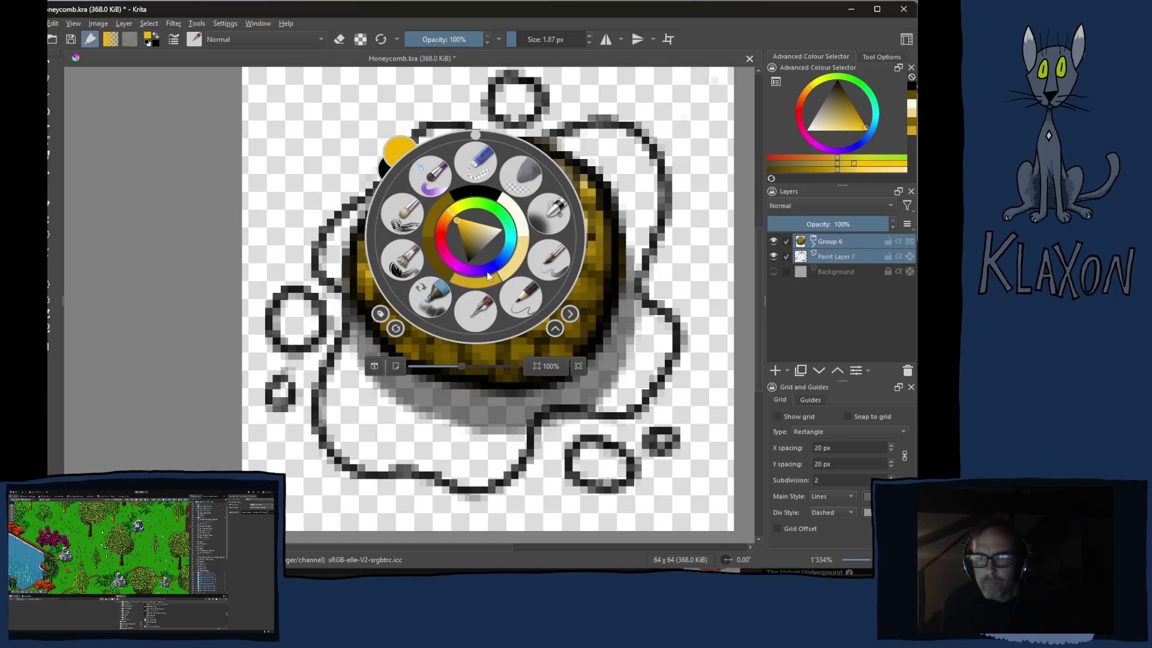
pyautogui.click(333, 207)
pyautogui.keyDown('shift'); pyautogui.moveTo(388, 252); pyautogui.dragTo(420, 253); pyautogui.keyUp('shift')
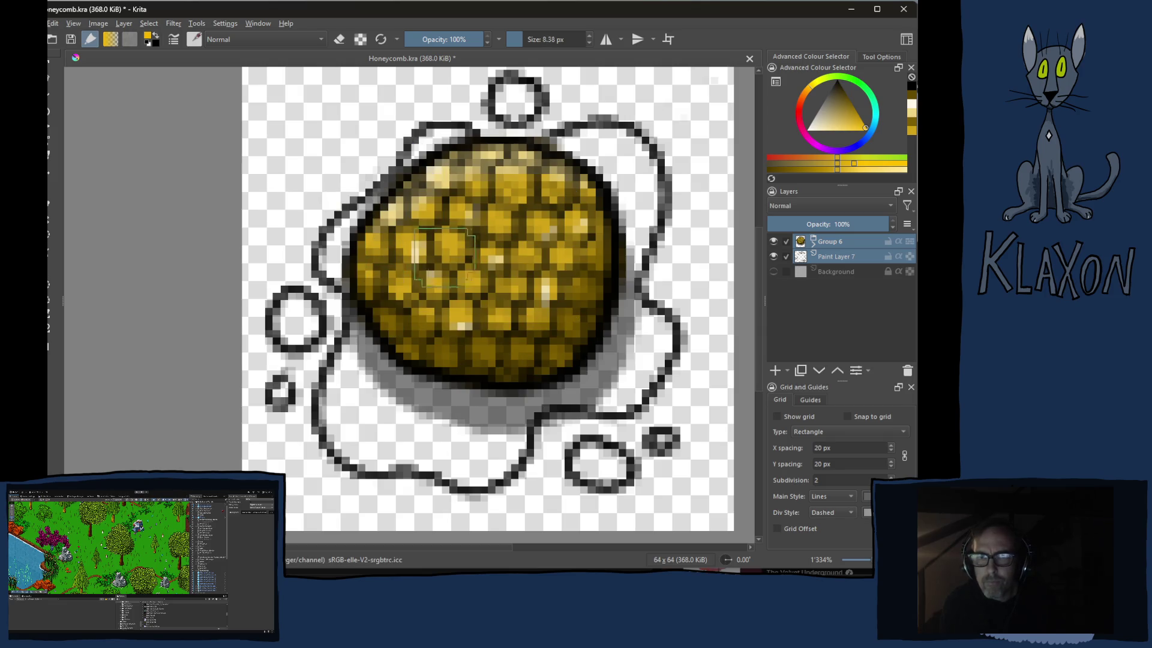
pyautogui.click(811, 272)
pyautogui.click(774, 370)
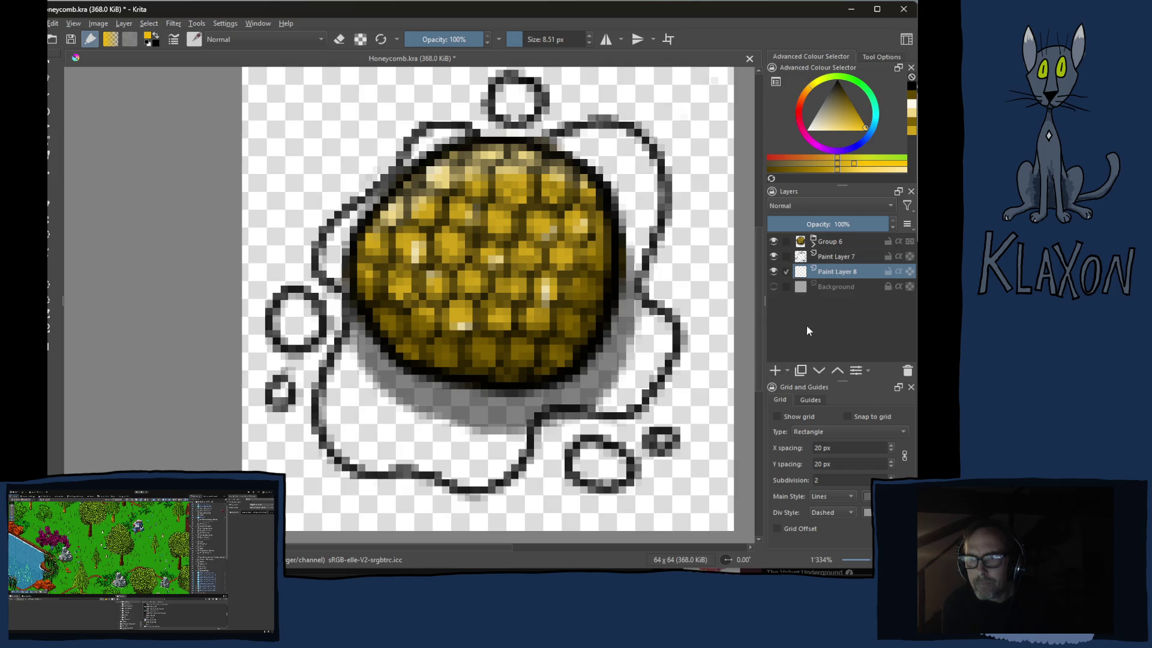
# Hide the honeycomb and fill the splash outline solid yellow, touching up its edges
pyautogui.click(774, 241)
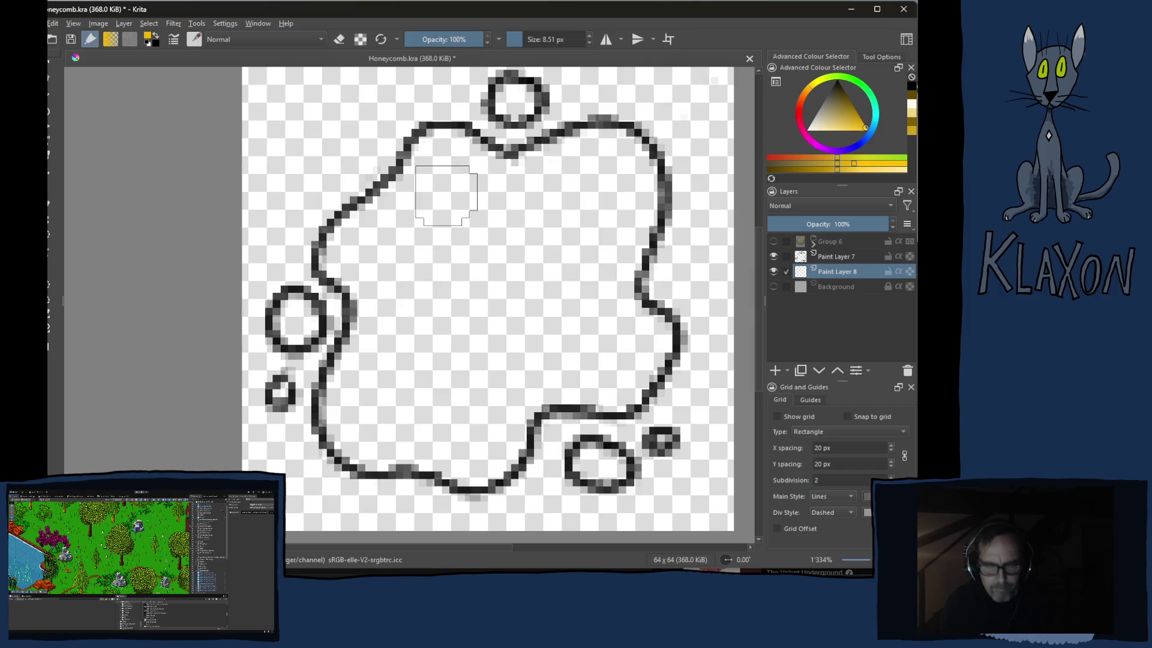
pyautogui.click(450, 194)
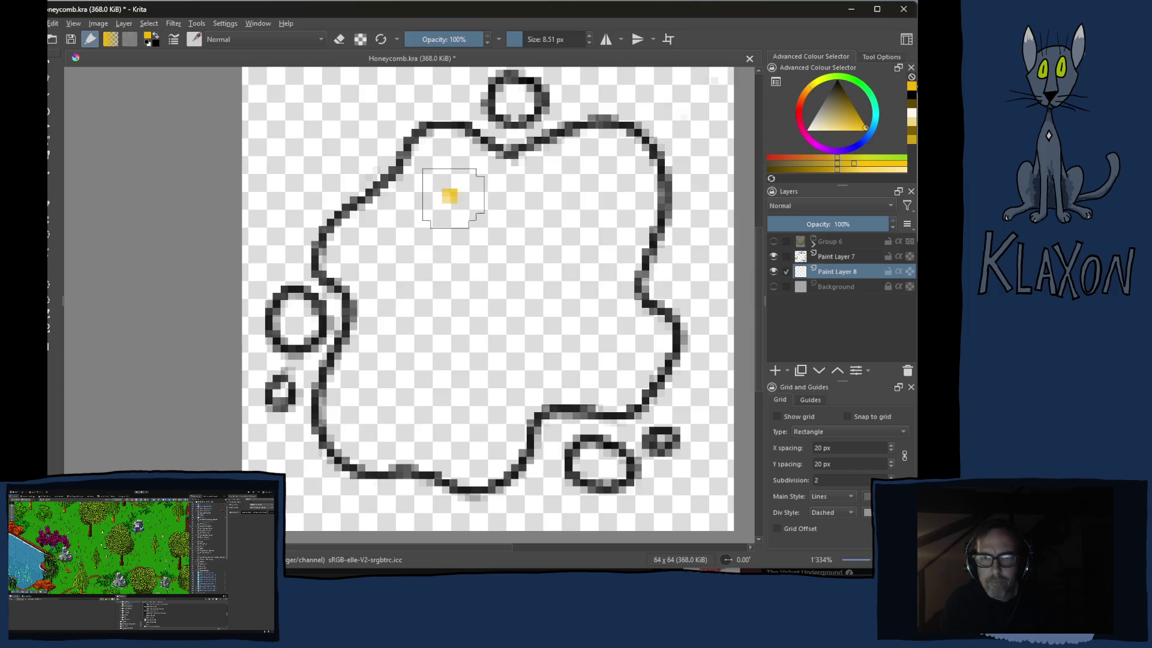
pyautogui.click(474, 215)
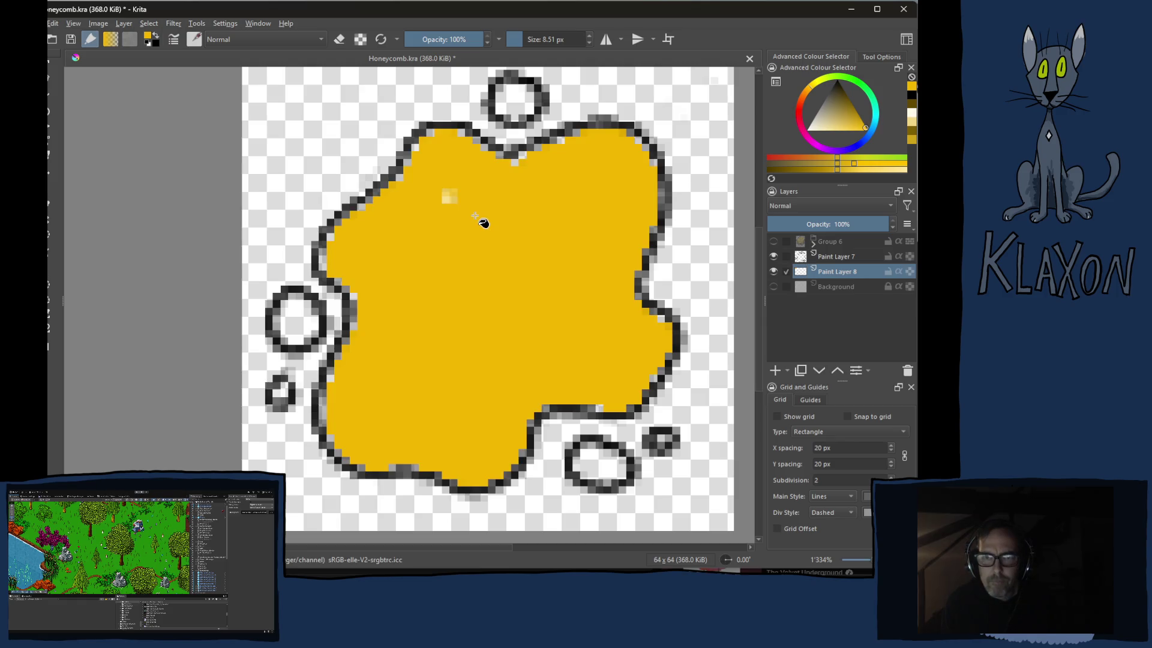
pyautogui.moveTo(488, 208)
pyautogui.mouseDown()
pyautogui.moveTo(480, 139)
pyautogui.moveTo(429, 133)
pyautogui.moveTo(377, 187)
pyautogui.moveTo(445, 214)
pyautogui.mouseUp()
pyautogui.press(']')
pyautogui.moveTo(333, 243)
pyautogui.mouseDown()
pyautogui.moveTo(368, 313)
pyautogui.moveTo(339, 435)
pyautogui.moveTo(375, 465)
pyautogui.moveTo(412, 460)
pyautogui.mouseUp()
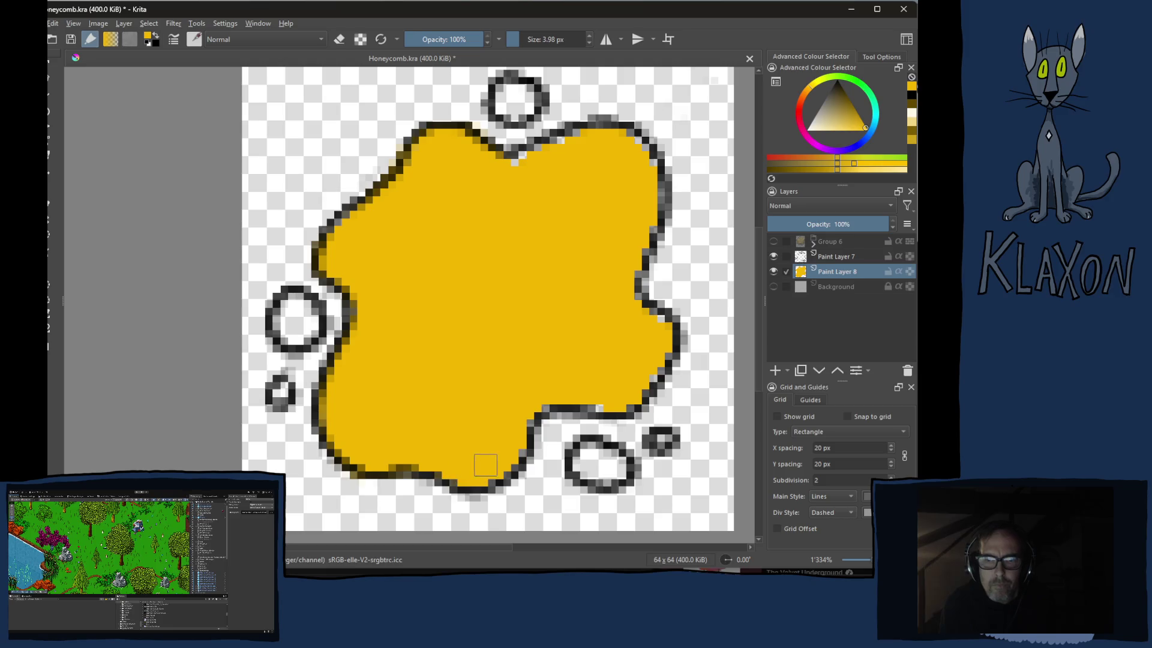
pyautogui.moveTo(531, 406)
pyautogui.mouseDown()
pyautogui.moveTo(630, 408)
pyautogui.moveTo(665, 354)
pyautogui.moveTo(638, 303)
pyautogui.moveTo(651, 161)
pyautogui.moveTo(629, 133)
pyautogui.moveTo(590, 131)
pyautogui.moveTo(521, 163)
pyautogui.mouseUp()
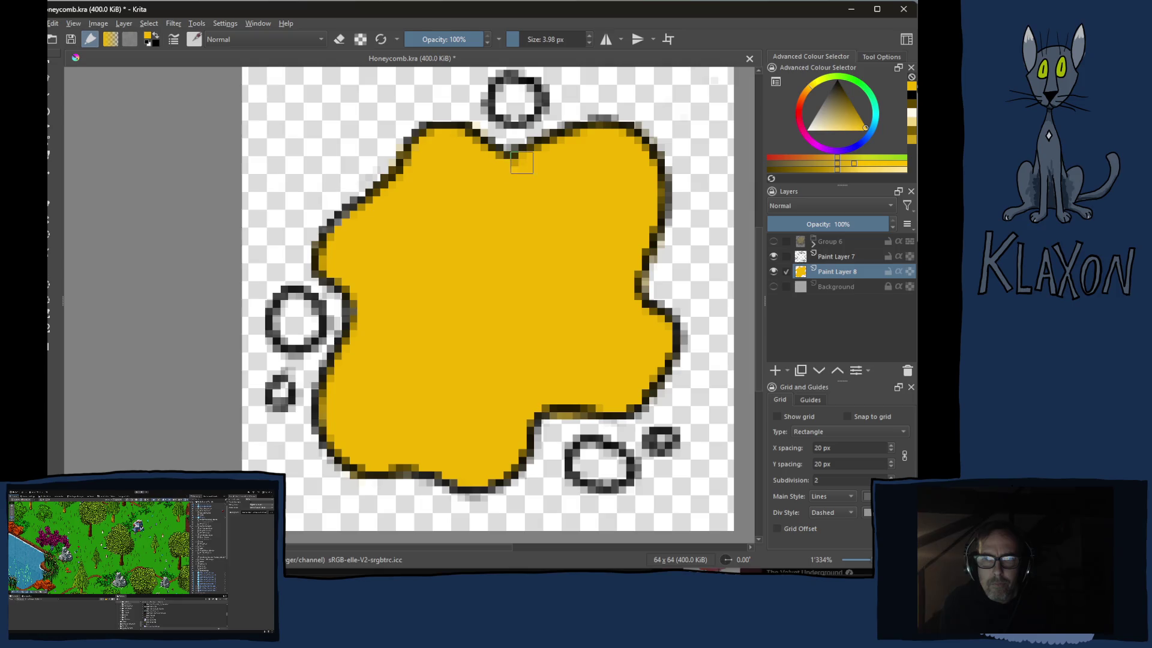
# Brush yellow into the top, left and lower-left bubbles
pyautogui.moveTo(522, 96)
pyautogui.mouseDown()
pyautogui.moveTo(505, 90)
pyautogui.moveTo(514, 108)
pyautogui.mouseUp()
pyautogui.moveTo(306, 321)
pyautogui.mouseDown()
pyautogui.moveTo(282, 314)
pyautogui.moveTo(312, 300)
pyautogui.moveTo(286, 318)
pyautogui.mouseUp()
pyautogui.moveTo(282, 397); pyautogui.dragTo(277, 394)
pyautogui.moveTo(528, 369)
pyautogui.mouseDown()
pyautogui.moveTo(474, 291)
pyautogui.moveTo(516, 374)
pyautogui.moveTo(559, 377)
pyautogui.moveTo(556, 387)
pyautogui.mouseUp()
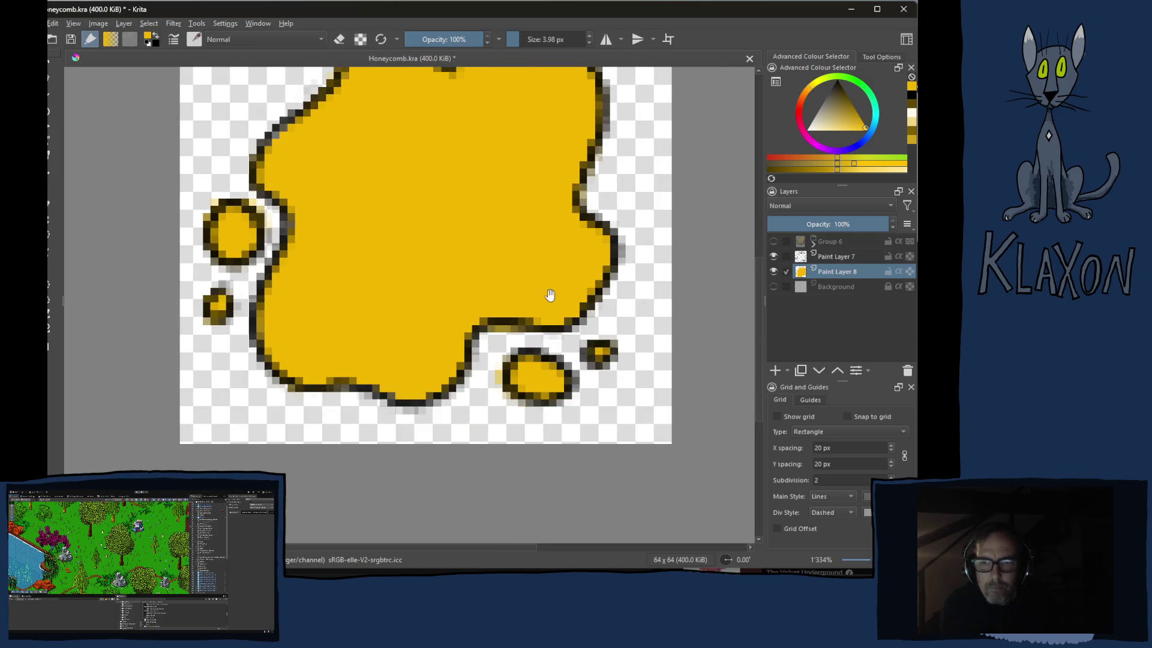
pyautogui.scroll(-3, 550, 307)
pyautogui.scroll(3, 555, 289)
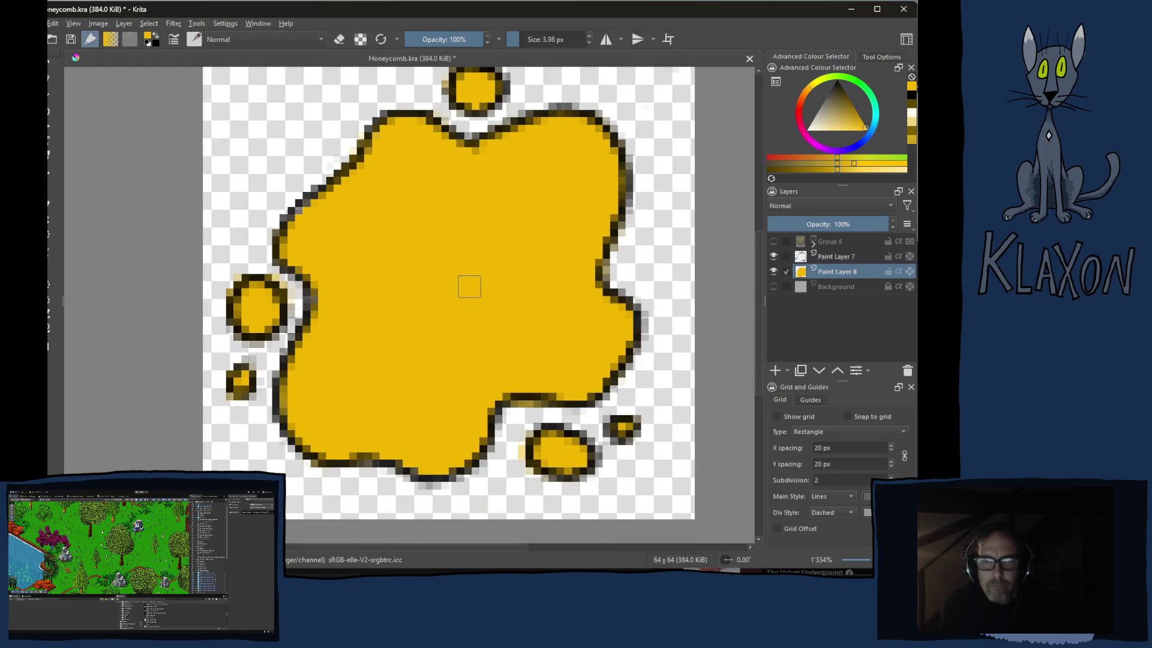
pyautogui.rightClick(453, 297)
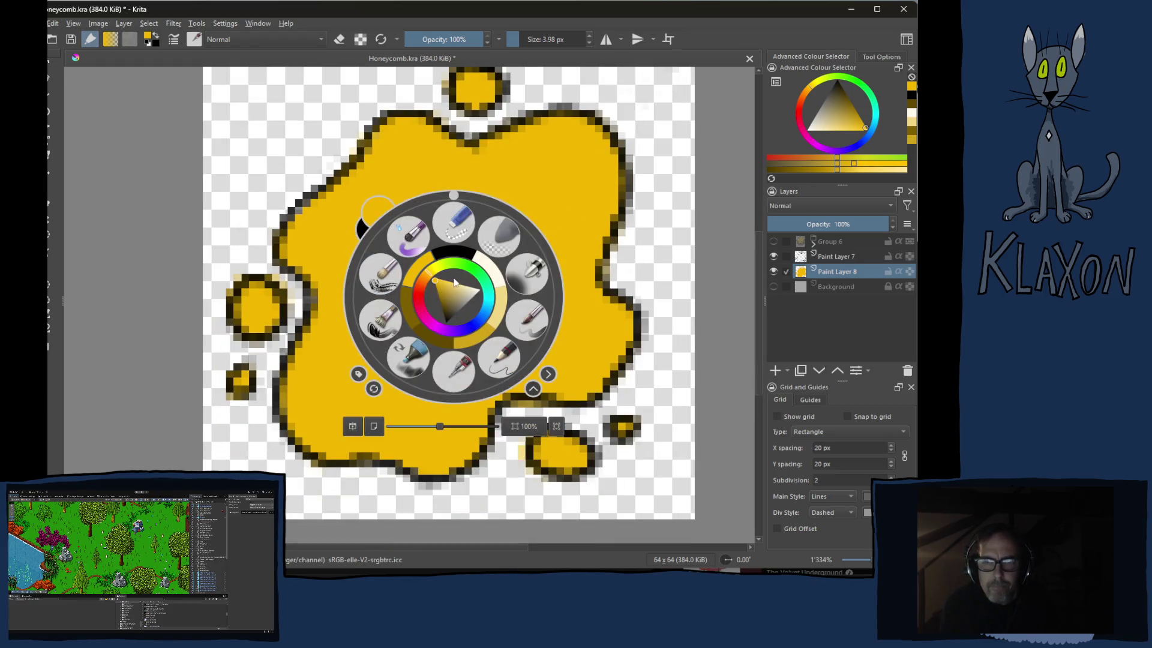
# Pick pale cream and highlight the left bubble, upper-left rim and upper-right lobe
pyautogui.moveTo(464, 292); pyautogui.dragTo(467, 291)
pyautogui.click(352, 234)
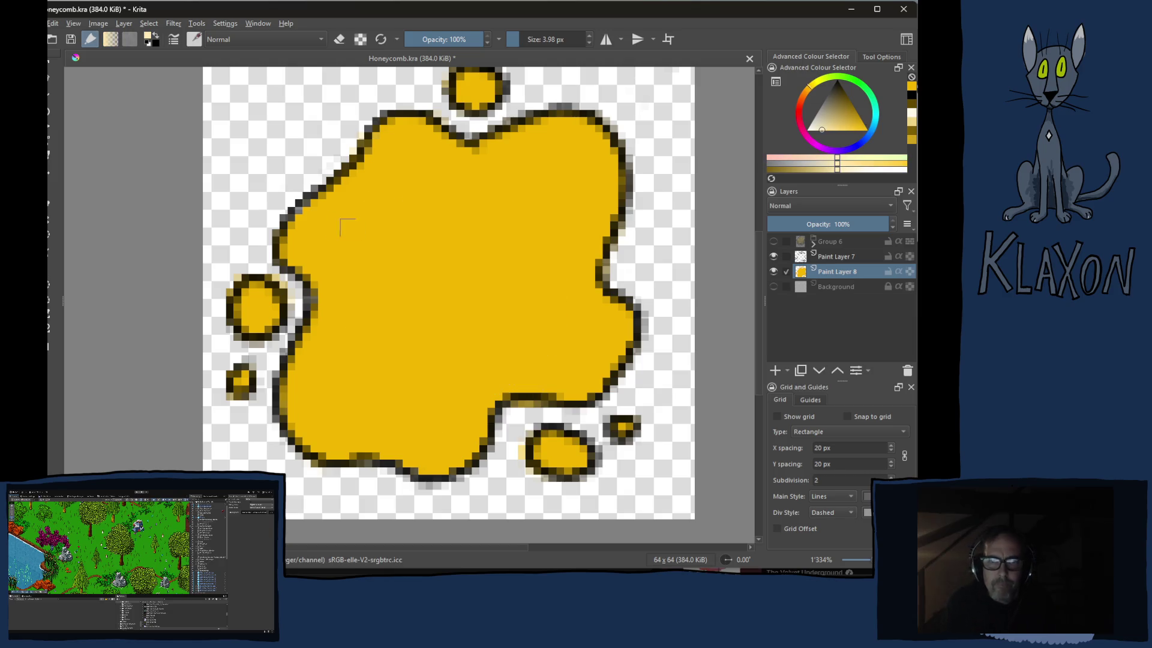
pyautogui.moveTo(246, 307); pyautogui.dragTo(259, 291)
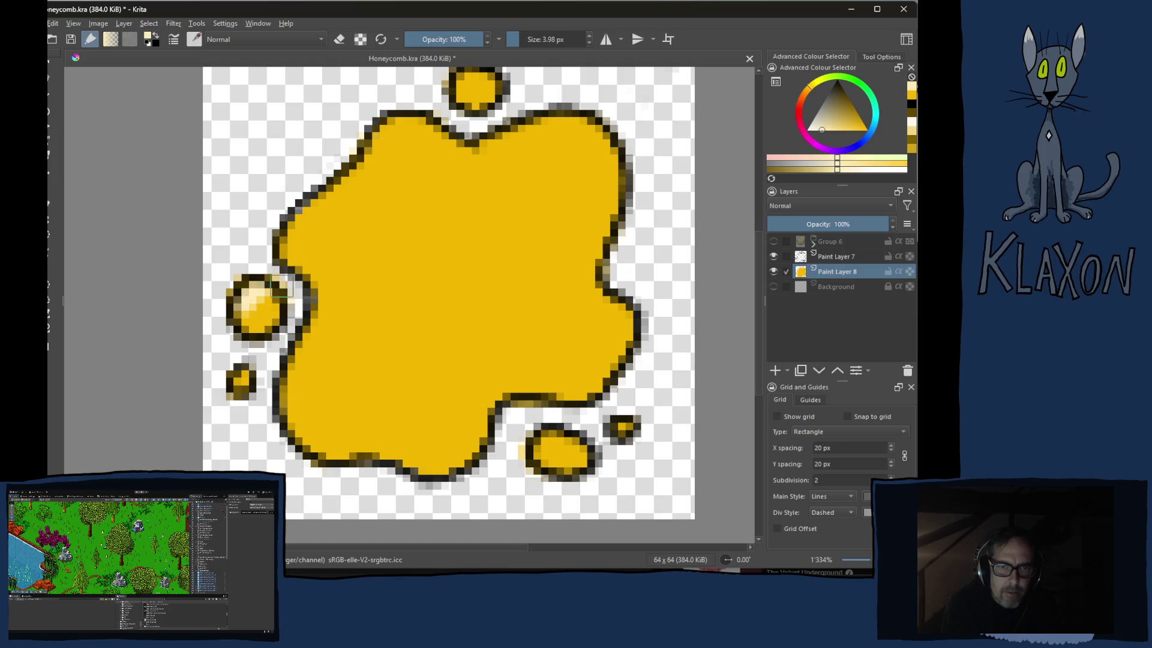
pyautogui.moveTo(299, 250)
pyautogui.mouseDown()
pyautogui.moveTo(355, 160)
pyautogui.moveTo(393, 129)
pyautogui.moveTo(427, 123)
pyautogui.mouseUp()
pyautogui.scroll(2, 468, 138)
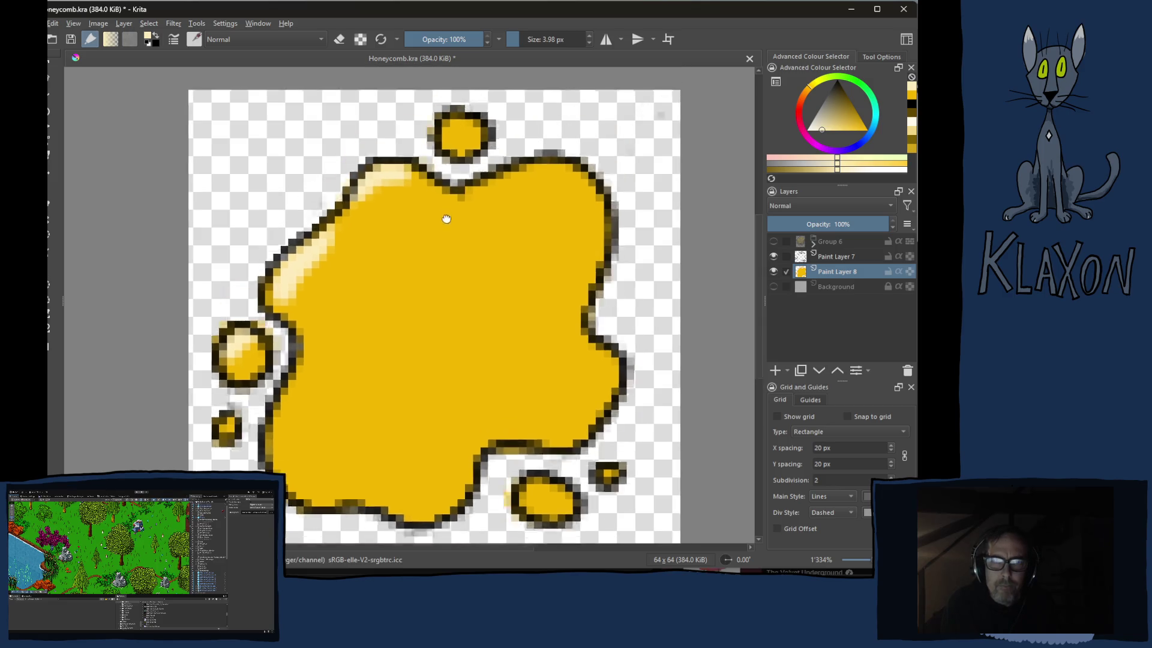
pyautogui.moveTo(496, 204); pyautogui.dragTo(570, 201)
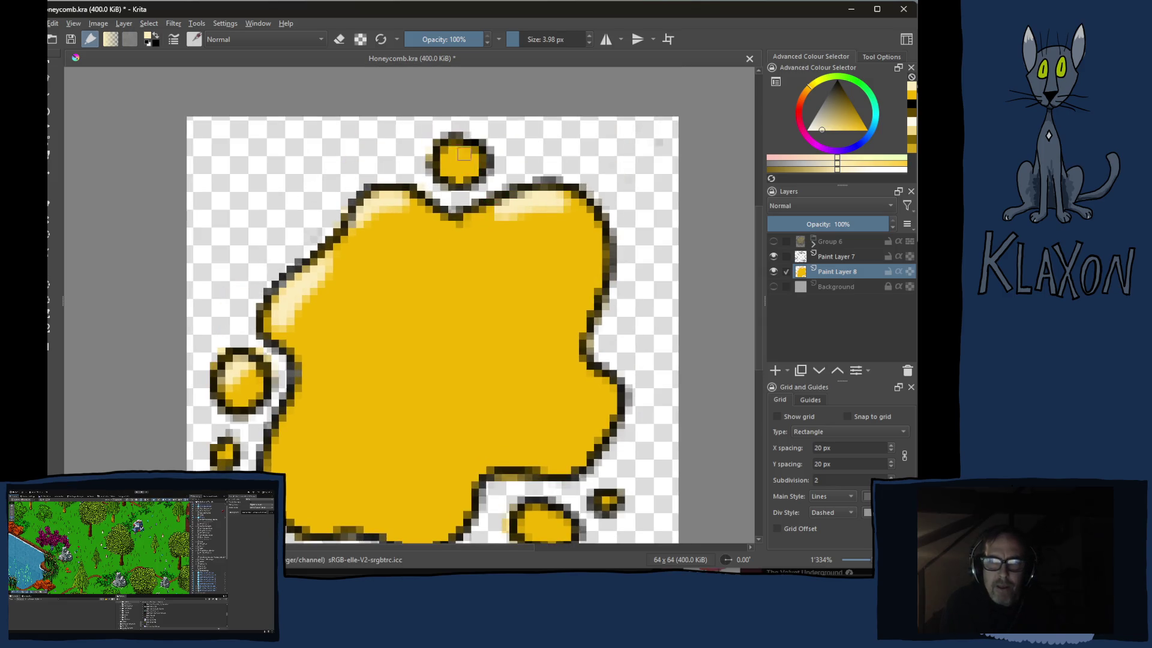
# Add cream highlights to the lower-right bubble, left edge, lower edge and right edge
pyautogui.moveTo(414, 260); pyautogui.dragTo(447, 218)
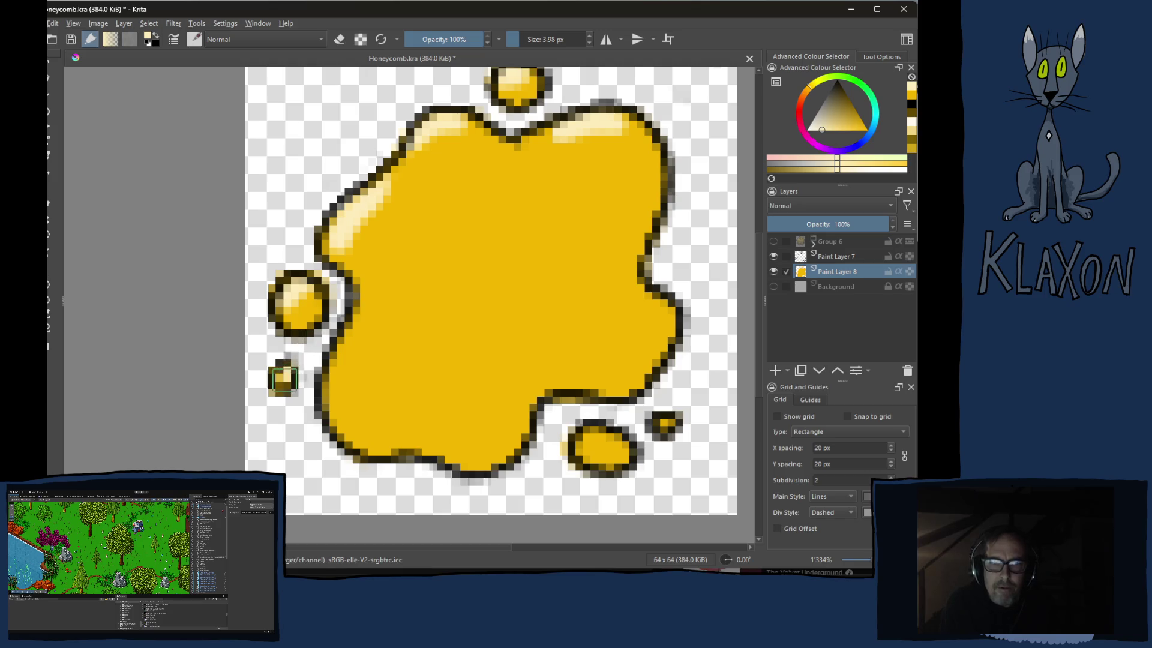
pyautogui.moveTo(606, 436); pyautogui.dragTo(586, 451)
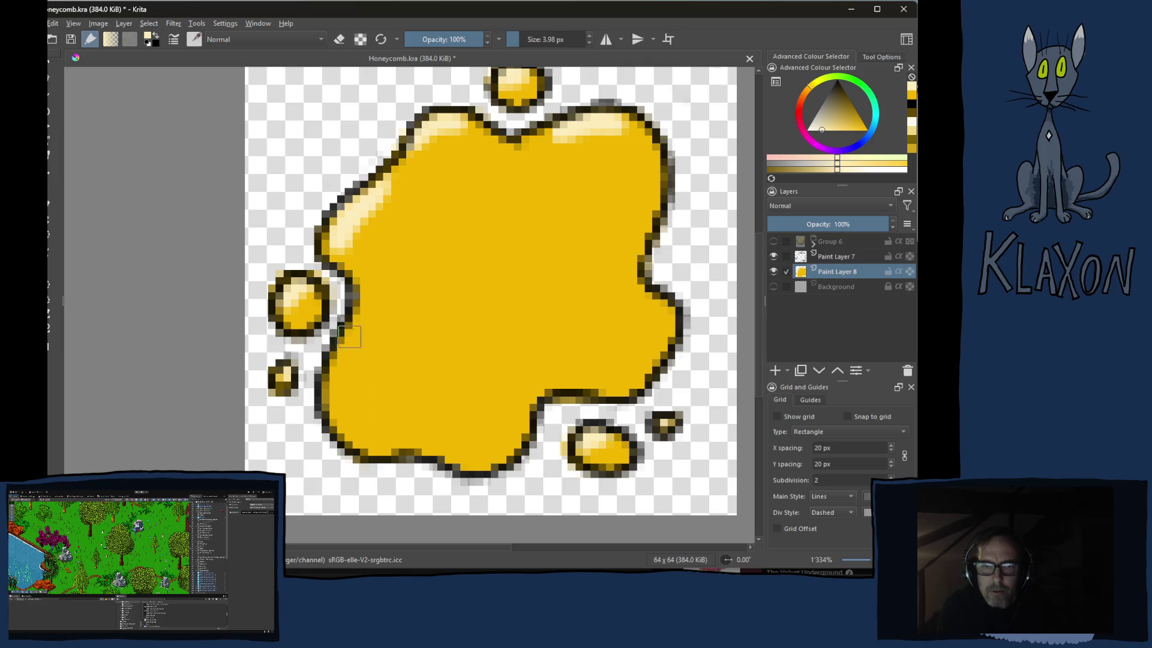
pyautogui.moveTo(349, 338); pyautogui.dragTo(349, 390)
pyautogui.moveTo(350, 346)
pyautogui.mouseDown()
pyautogui.moveTo(364, 420)
pyautogui.moveTo(352, 354)
pyautogui.moveTo(338, 374)
pyautogui.mouseUp()
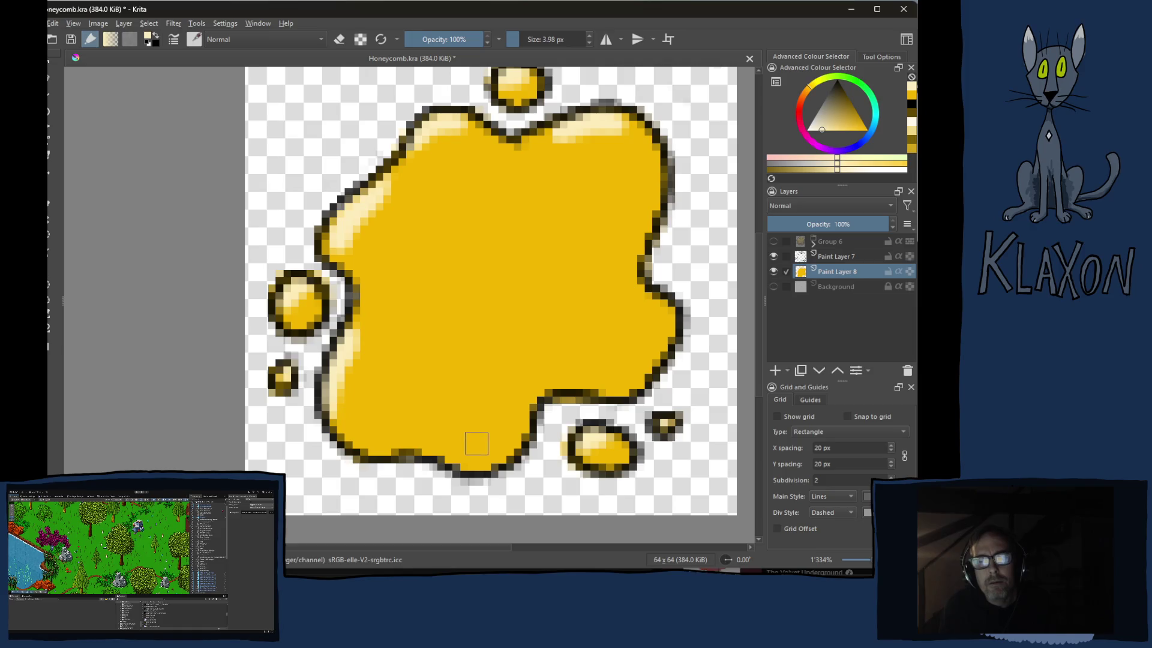
pyautogui.moveTo(489, 436); pyautogui.dragTo(533, 384)
pyautogui.moveTo(633, 365); pyautogui.dragTo(650, 327)
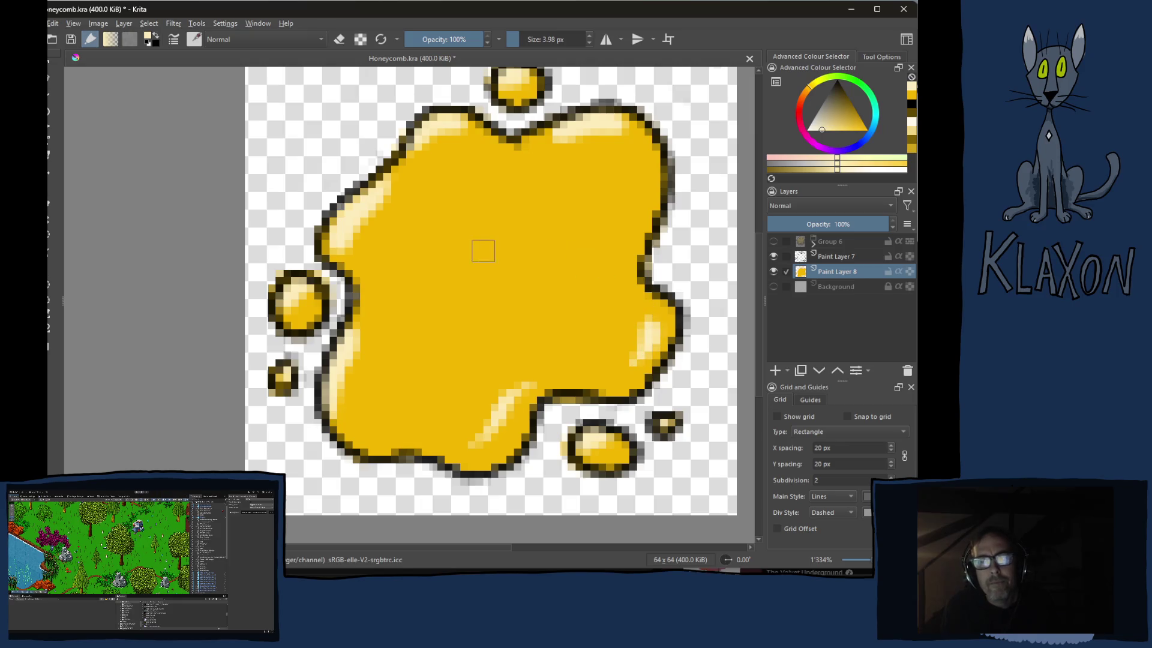
# Choose a darker gold shading colour, undoing a stray dab below the bottom edge
pyautogui.rightClick(467, 197)
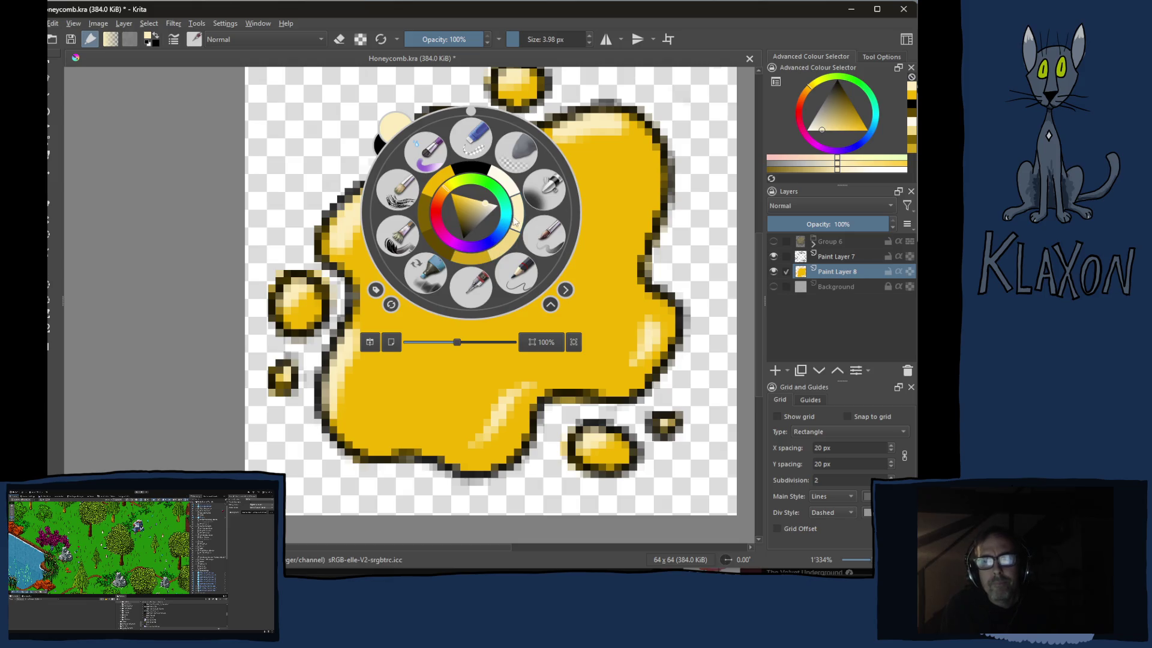
pyautogui.click(778, 167)
pyautogui.click(648, 217)
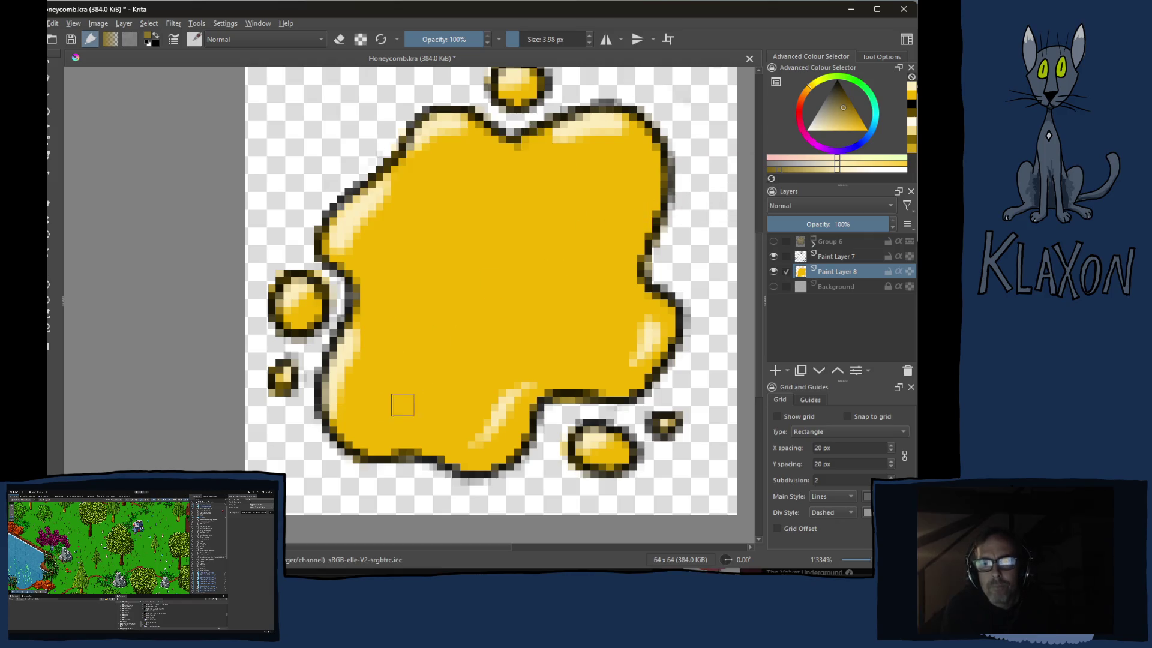
pyautogui.moveTo(353, 444); pyautogui.dragTo(450, 448)
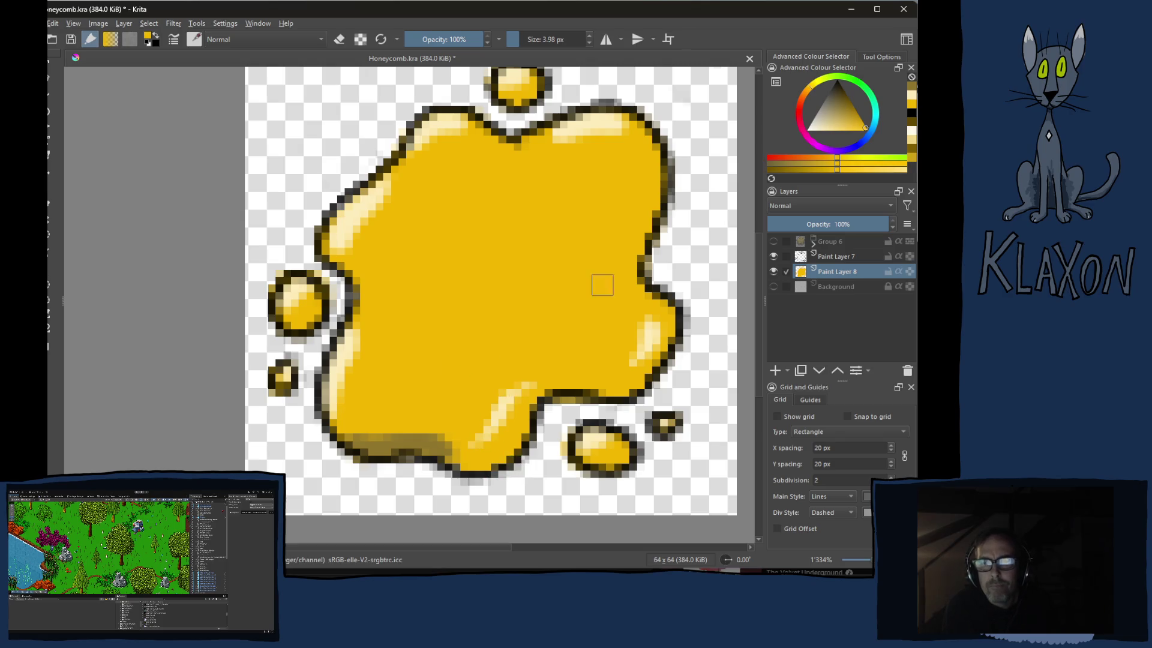
pyautogui.click(809, 169)
pyautogui.click(803, 170)
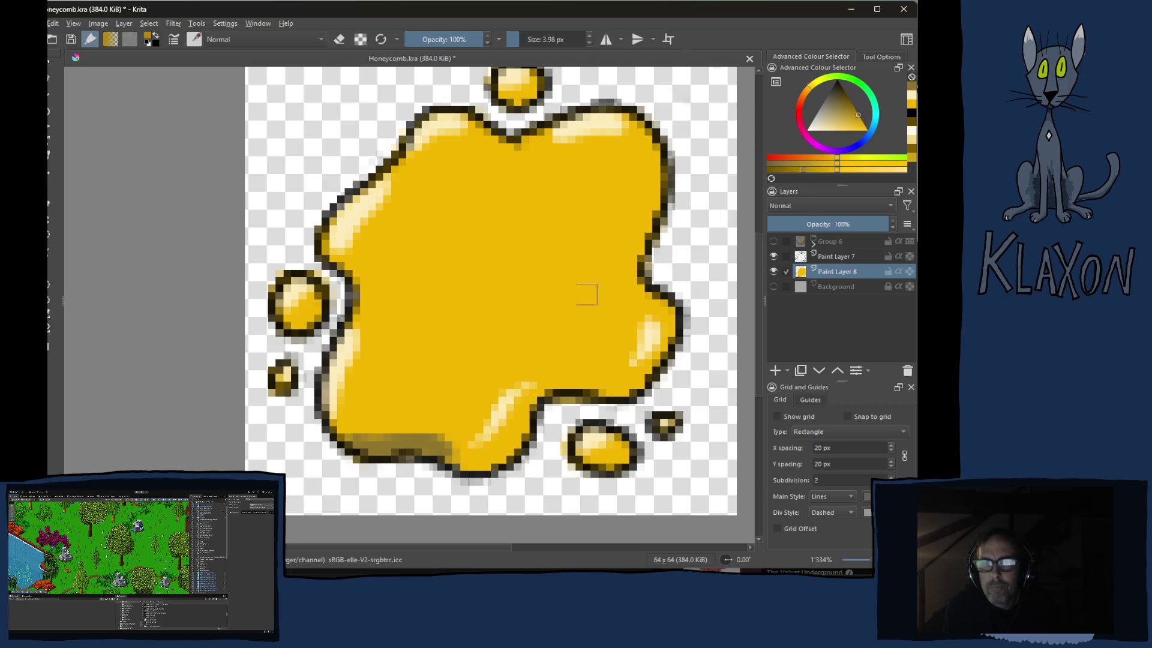
pyautogui.click(405, 464)
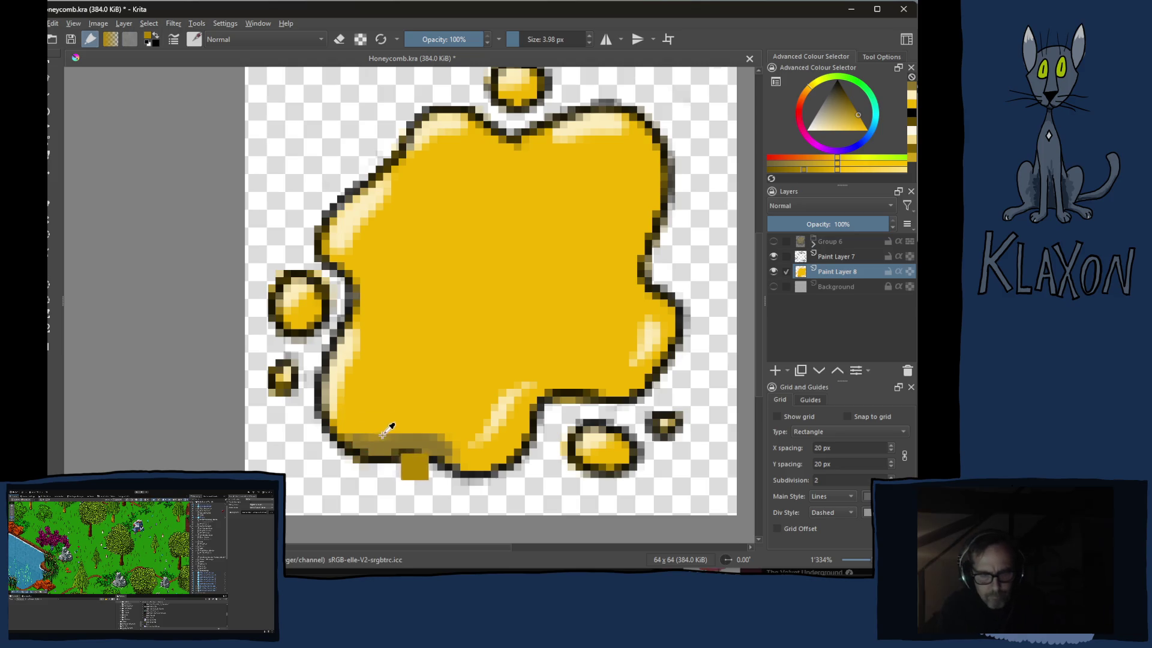
pyautogui.hotkey('ctrl', 'z')
pyautogui.hotkey('ctrl', 'z')
# Shade the splash's bottom edge, inner right side and the underside of the left bubble
pyautogui.moveTo(352, 441); pyautogui.dragTo(501, 455)
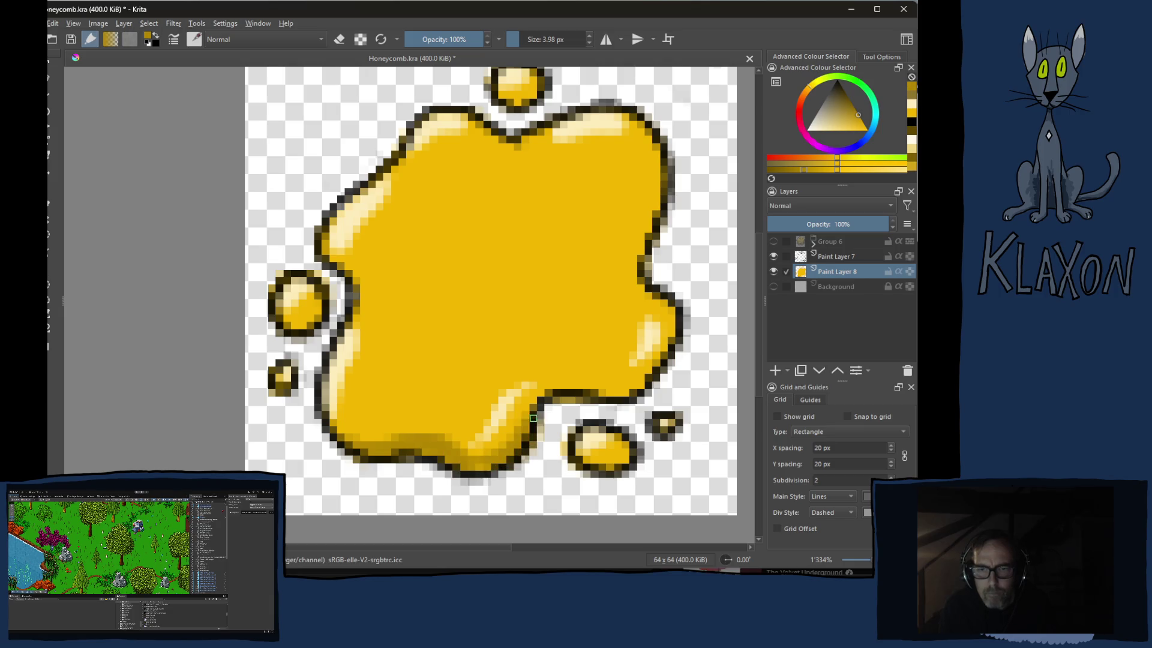
pyautogui.moveTo(558, 393)
pyautogui.mouseDown()
pyautogui.moveTo(624, 390)
pyautogui.moveTo(669, 327)
pyautogui.mouseUp()
pyautogui.moveTo(633, 279); pyautogui.dragTo(651, 189)
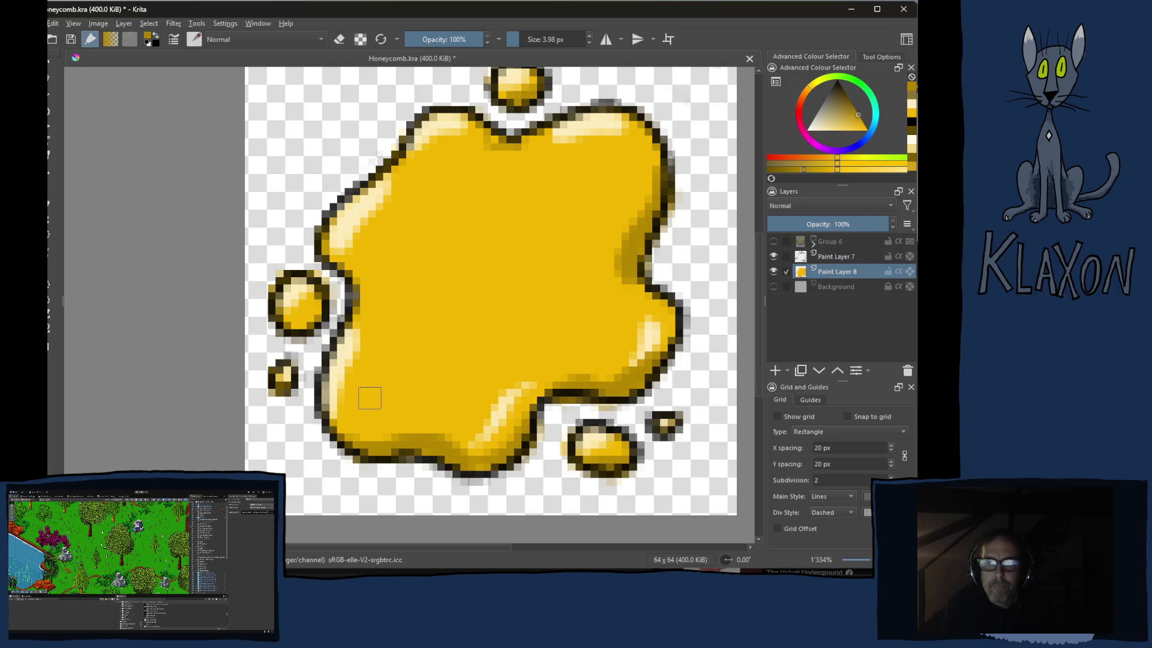
pyautogui.moveTo(296, 328); pyautogui.dragTo(316, 317)
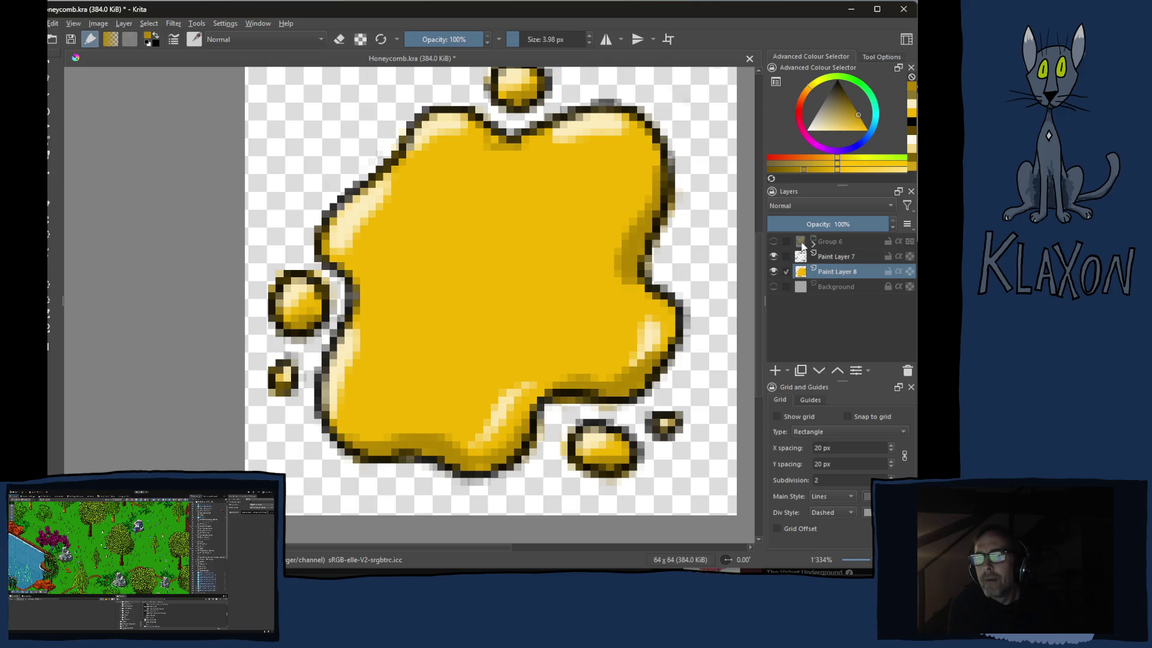
# Show the honeycomb, try shading beneath it, then undo the stroke
pyautogui.click(776, 241)
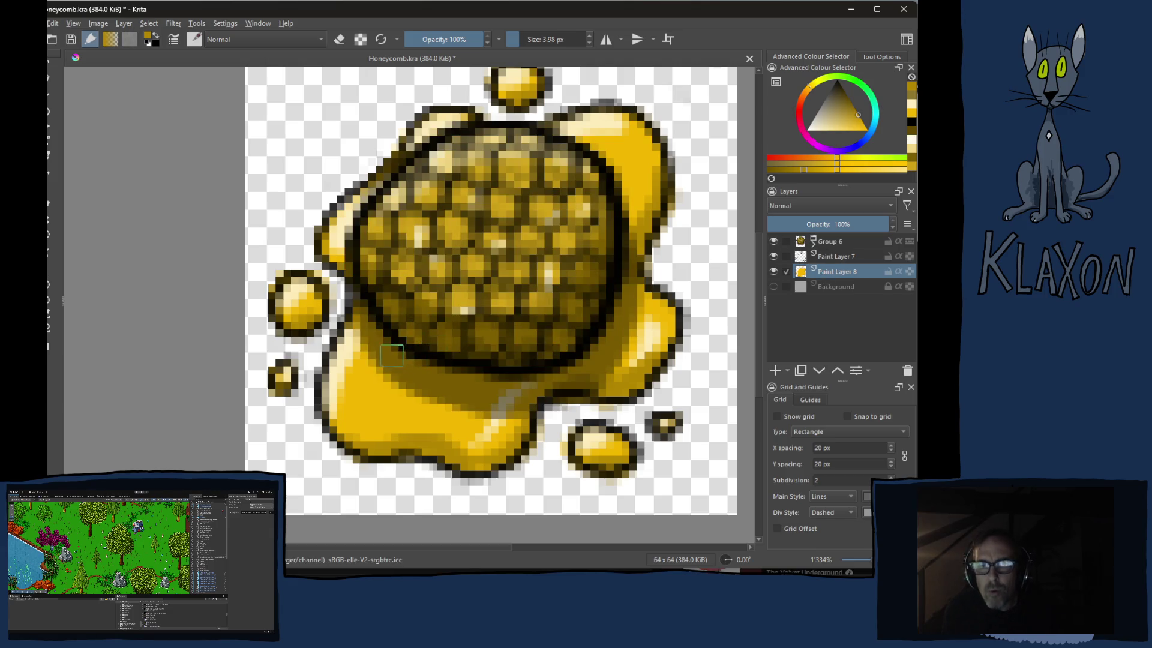
pyautogui.moveTo(388, 326)
pyautogui.mouseDown()
pyautogui.moveTo(427, 371)
pyautogui.moveTo(473, 384)
pyautogui.moveTo(515, 387)
pyautogui.moveTo(594, 357)
pyautogui.moveTo(615, 318)
pyautogui.moveTo(604, 197)
pyautogui.mouseUp()
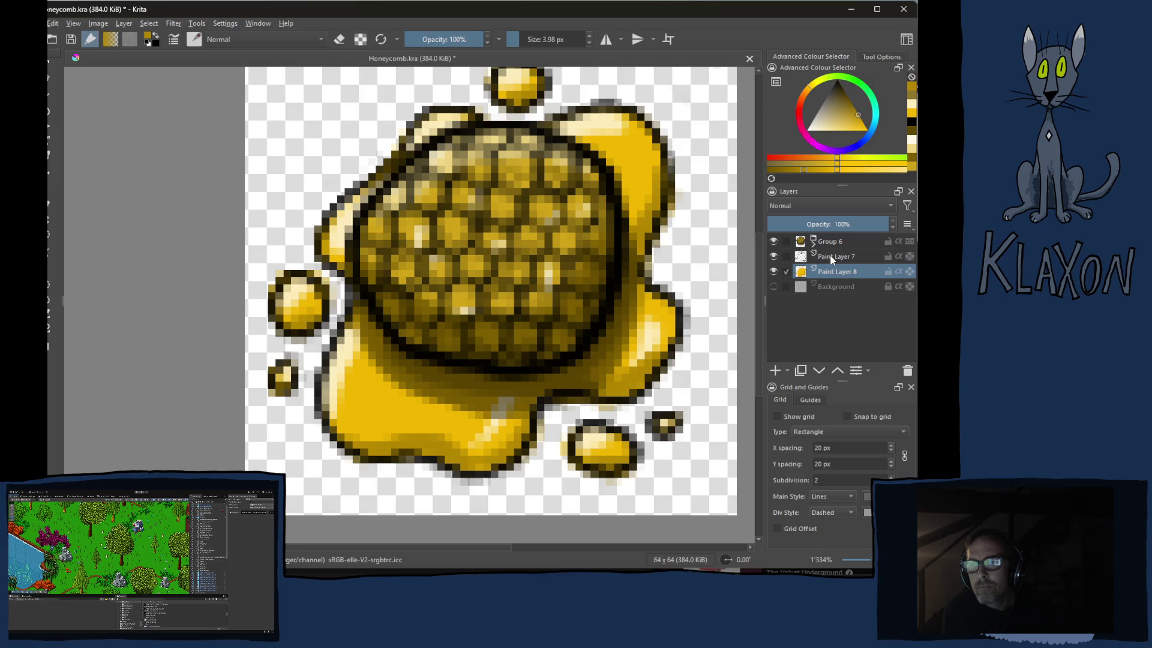
pyautogui.hotkey('ctrl', 'z')
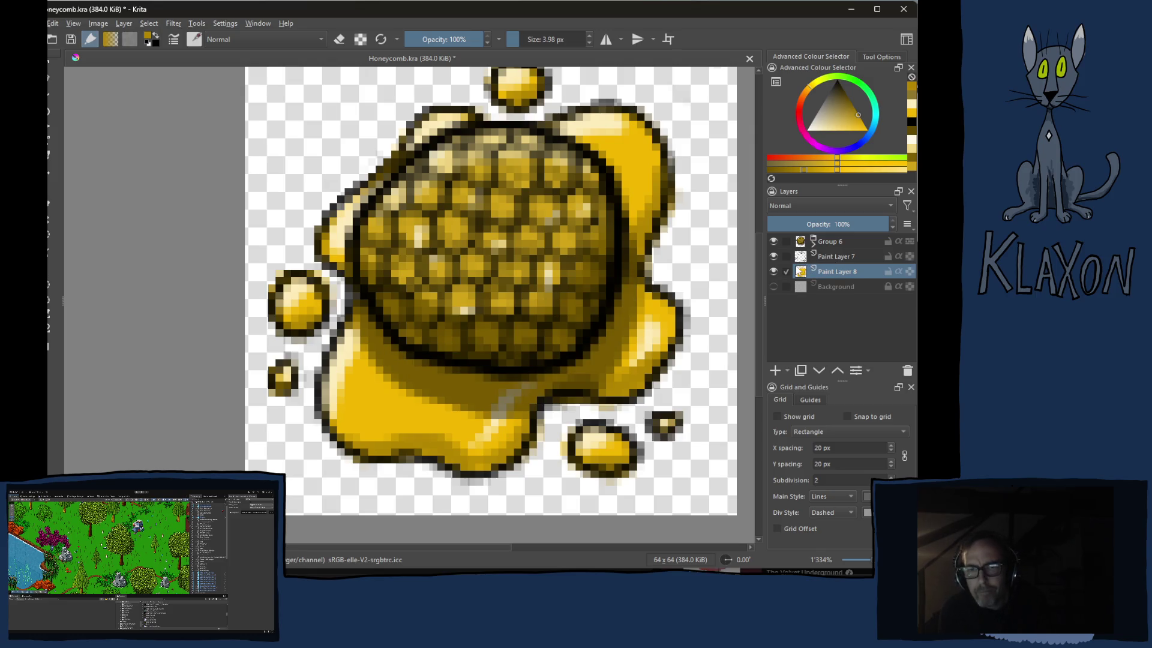
pyautogui.hotkey('ctrl', 'z')
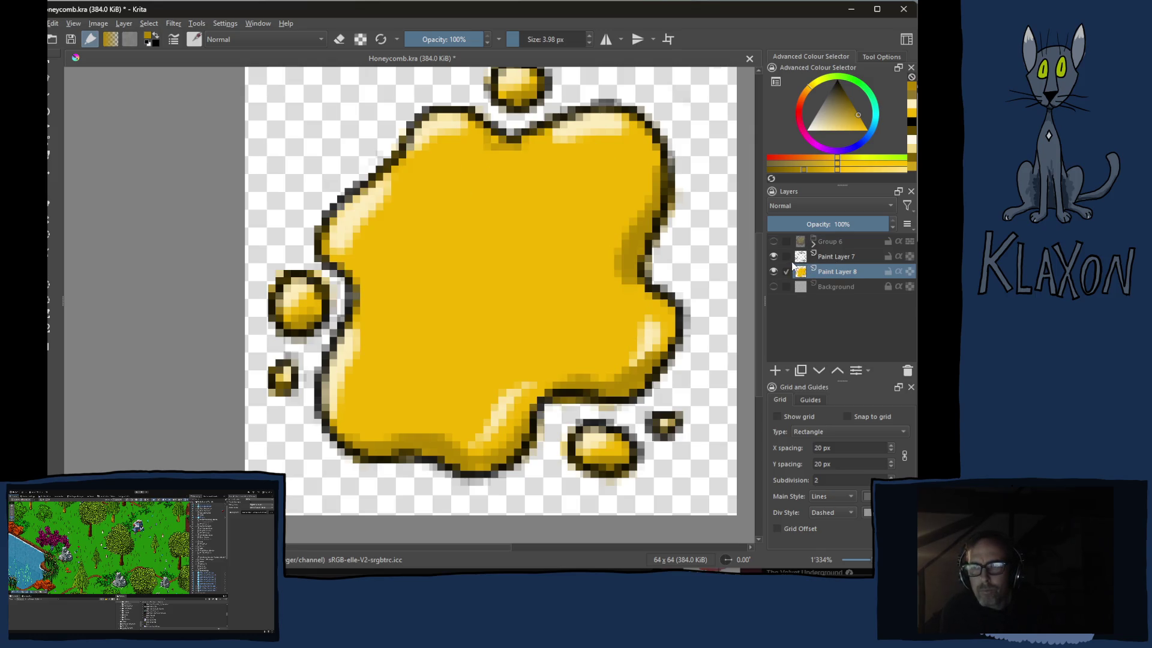
pyautogui.click(774, 241)
# Inspect Group 6's layers, collapse it, and add Paint Layer 9 above Background
pyautogui.click(814, 245)
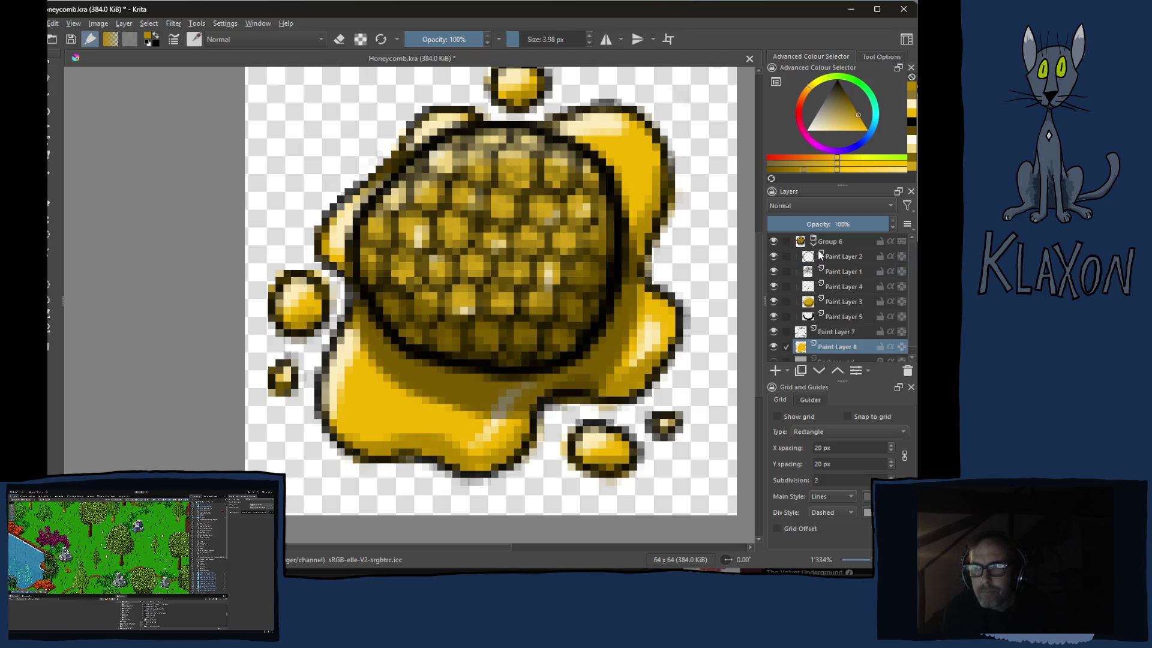
pyautogui.click(845, 306)
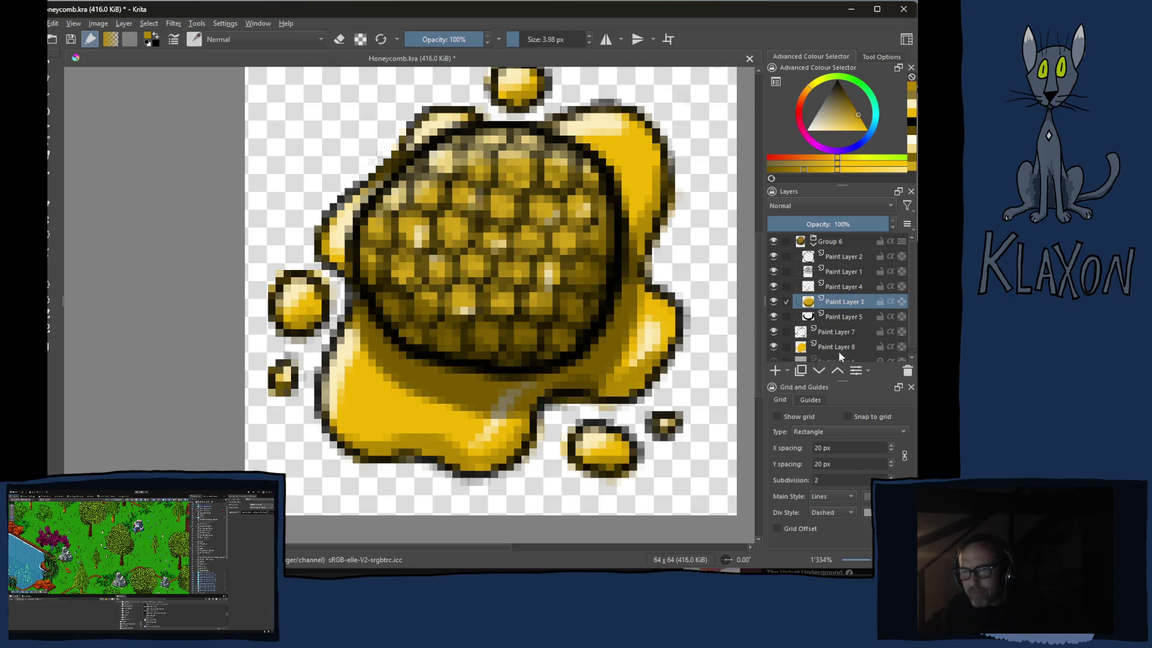
pyautogui.click(821, 243)
pyautogui.click(815, 245)
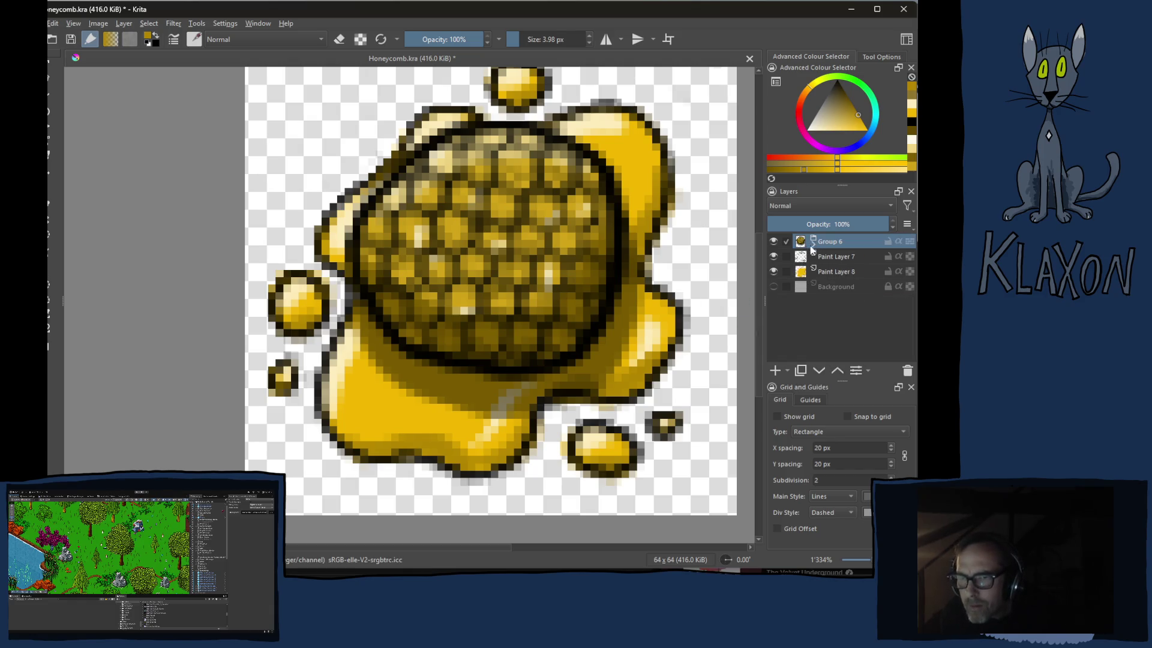
pyautogui.click(832, 288)
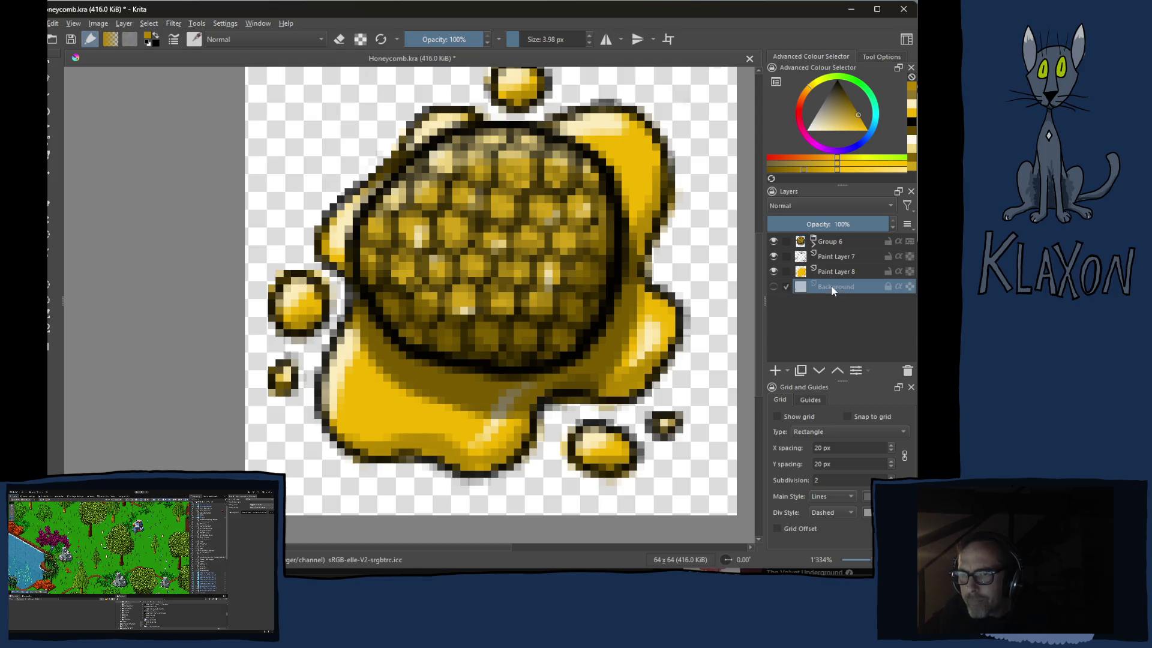
pyautogui.click(775, 371)
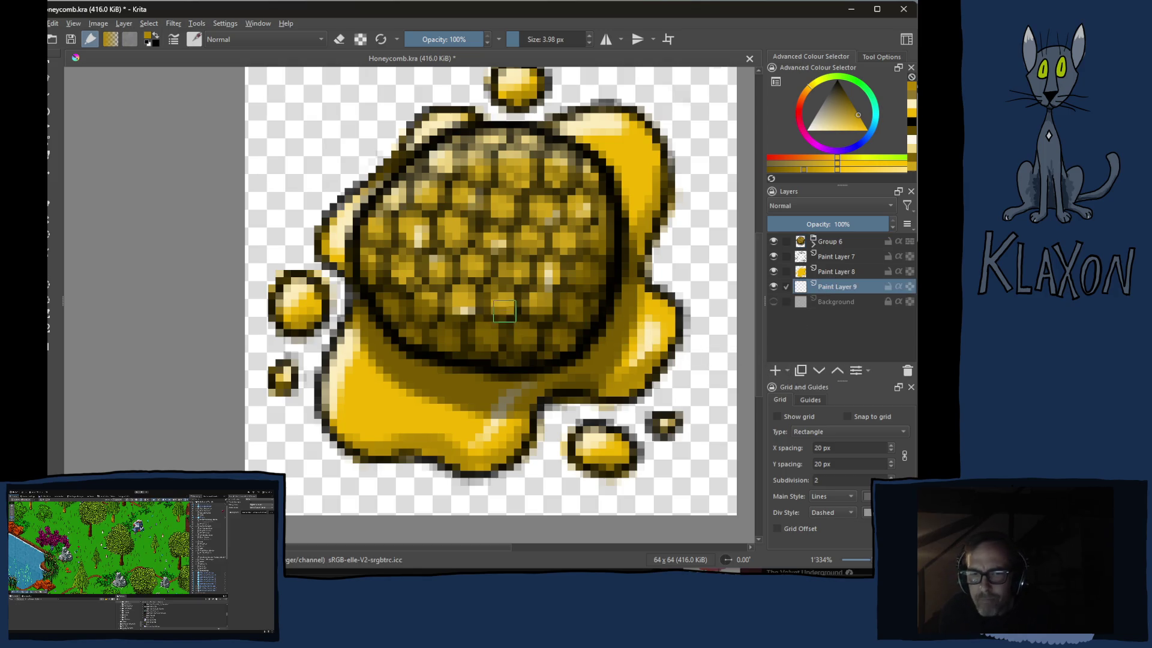
# Set Paint Layer 9 to 50% opacity and paint black shadows around the left blobs
pyautogui.click(824, 225)
pyautogui.scroll(3, 820, 232)
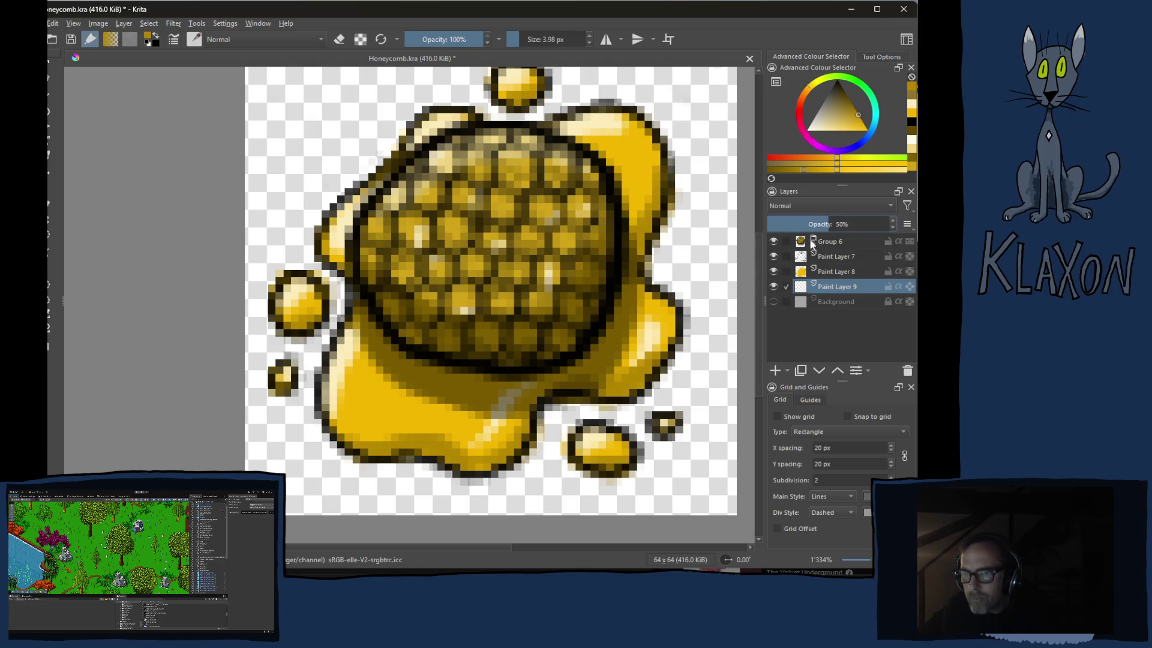
pyautogui.rightClick(522, 304)
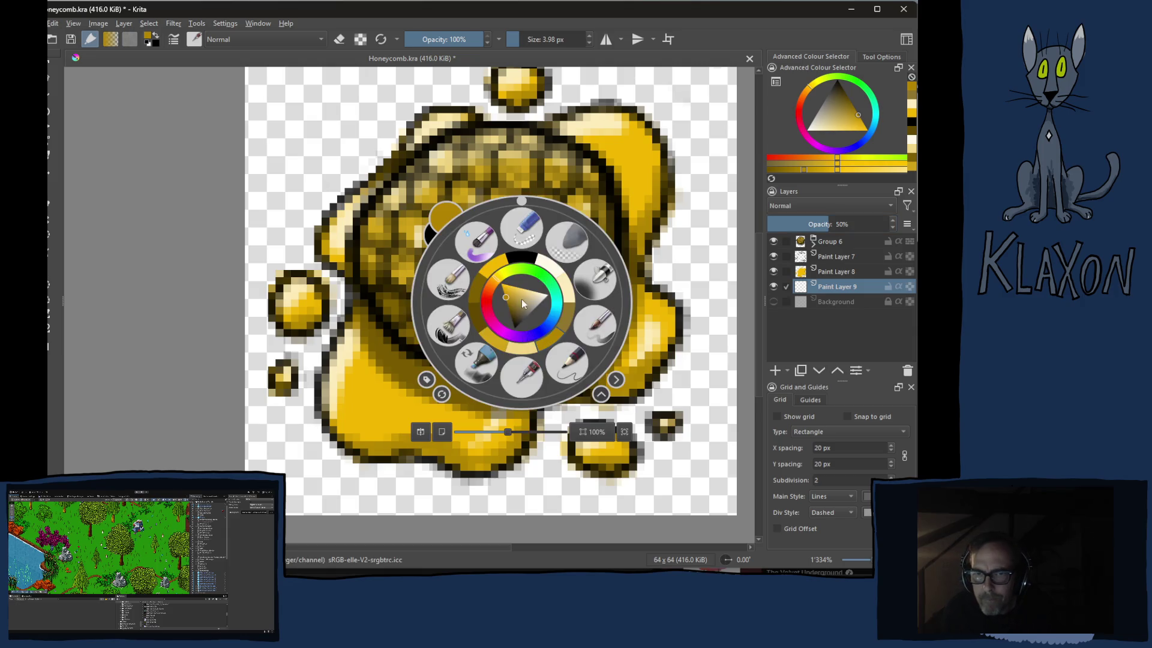
pyautogui.click(524, 260)
pyautogui.press(']')
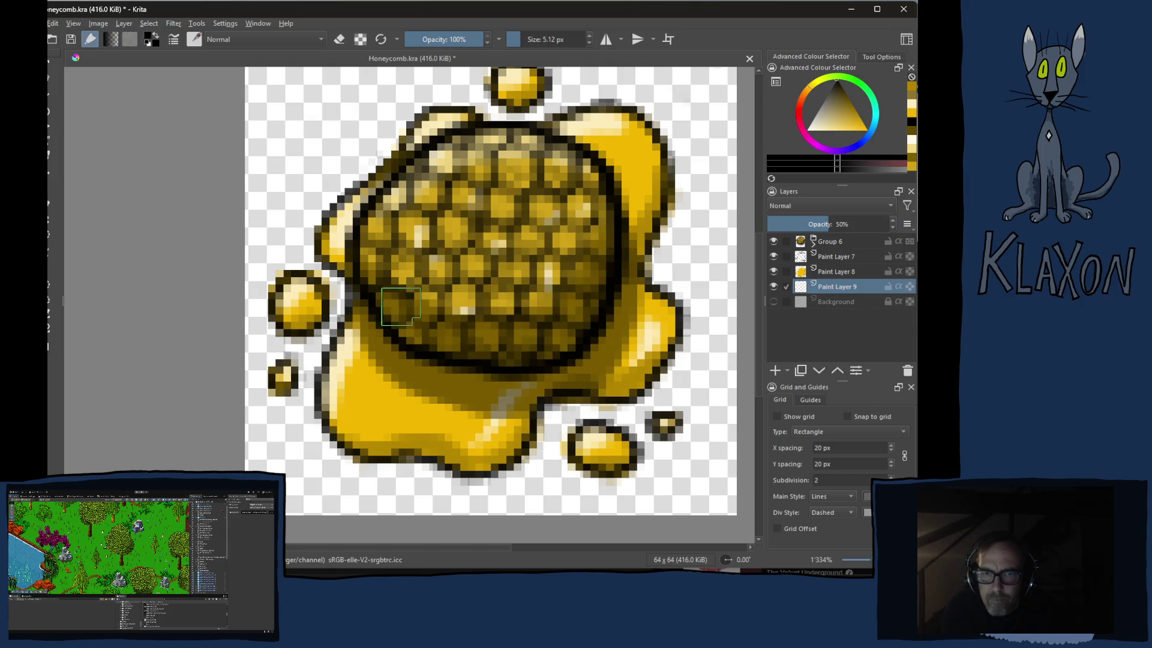
pyautogui.scroll(2, 516, 185)
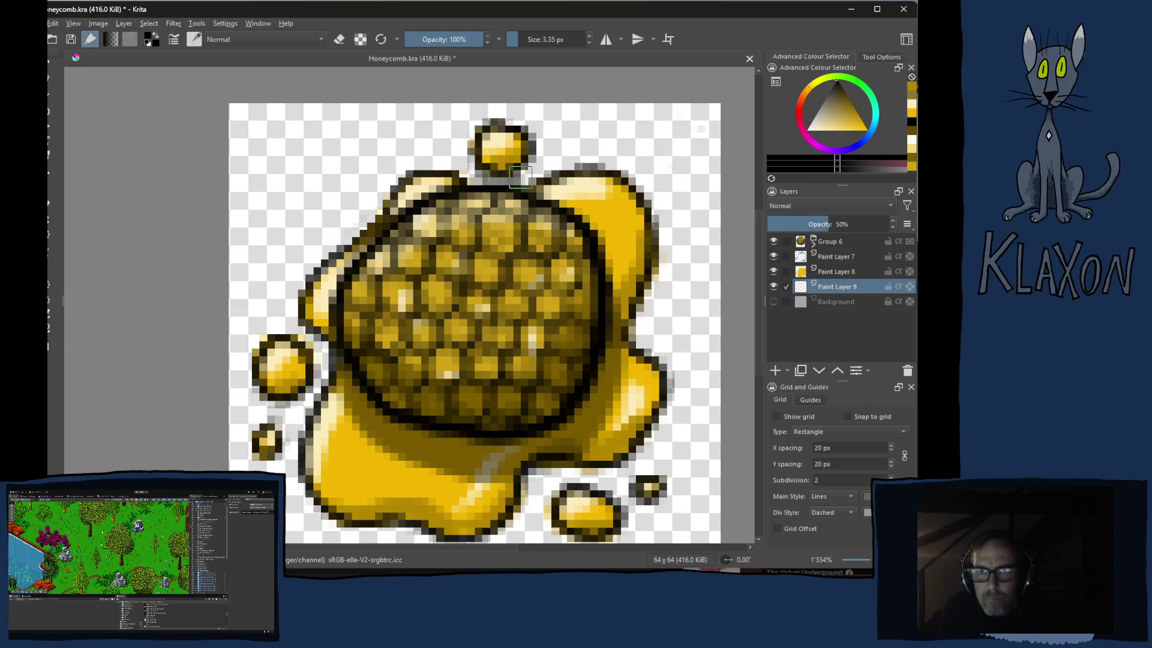
pyautogui.moveTo(262, 391)
pyautogui.mouseDown()
pyautogui.moveTo(267, 414)
pyautogui.moveTo(309, 402)
pyautogui.moveTo(317, 378)
pyautogui.mouseUp()
pyautogui.moveTo(258, 463); pyautogui.dragTo(280, 433)
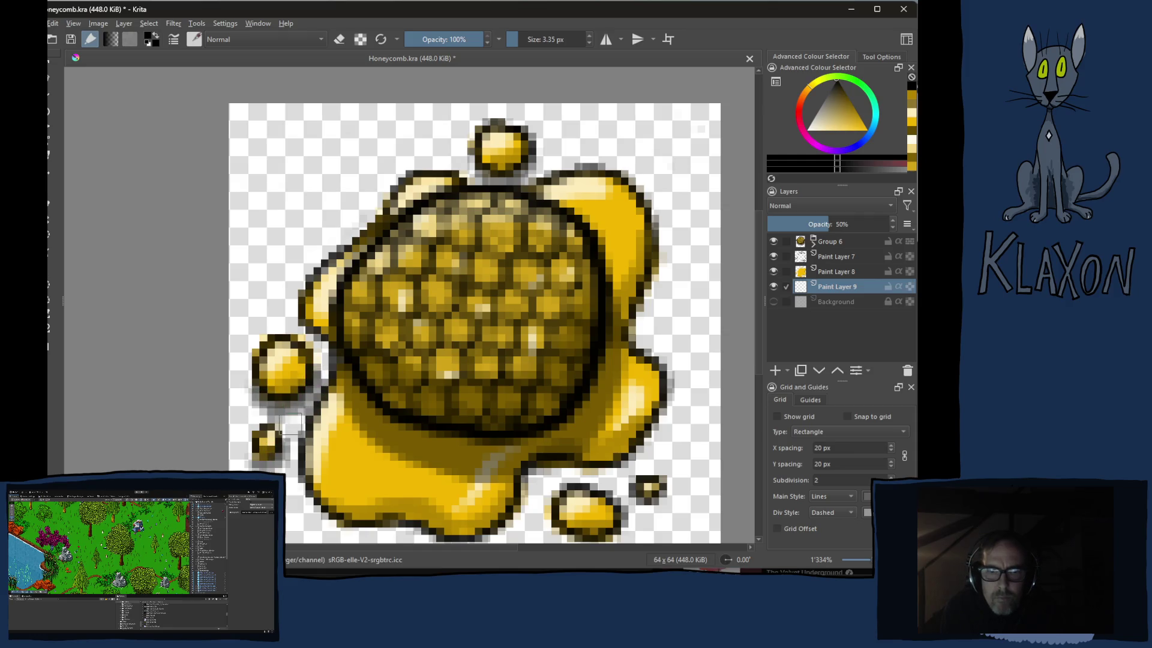
pyautogui.moveTo(307, 329); pyautogui.dragTo(327, 387)
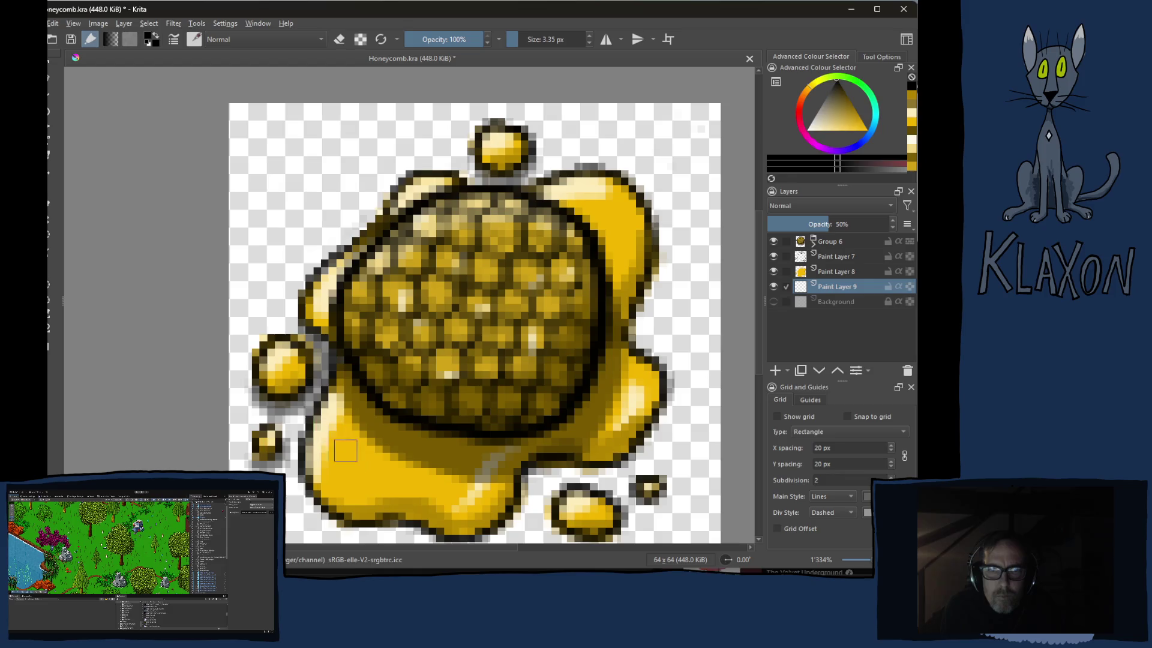
# Extend the shadow along the lower and right edges with a 4.8 px brush, then view at 100%
pyautogui.moveTo(370, 445); pyautogui.dragTo(355, 336)
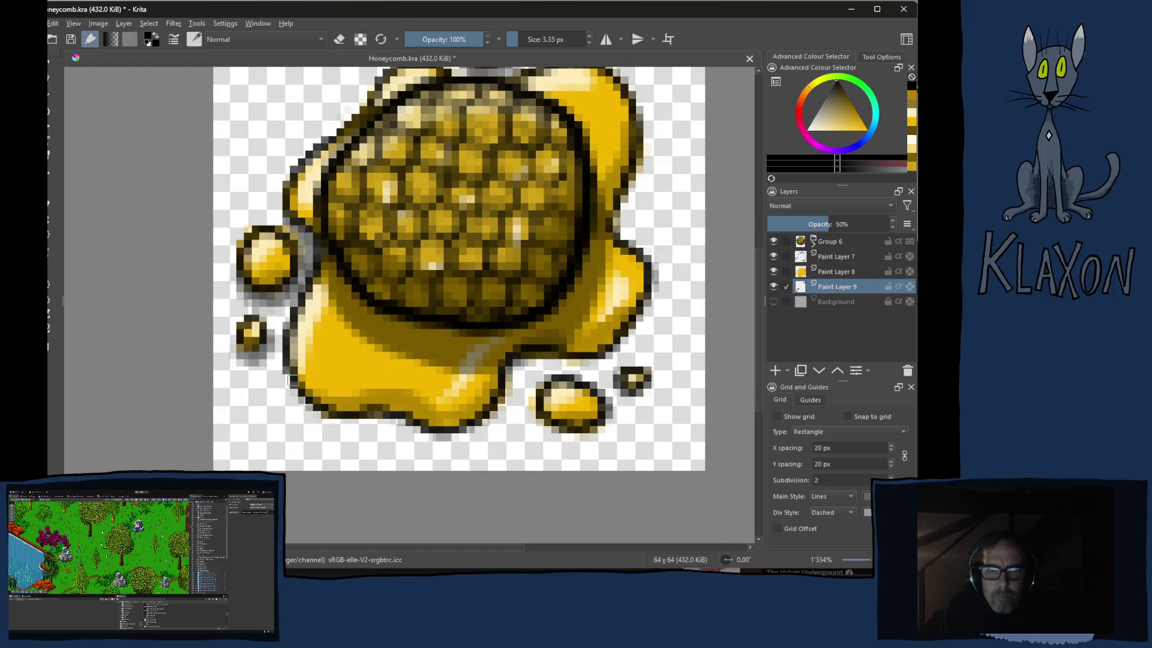
pyautogui.moveTo(316, 414)
pyautogui.mouseDown()
pyautogui.moveTo(360, 431)
pyautogui.moveTo(380, 423)
pyautogui.mouseUp()
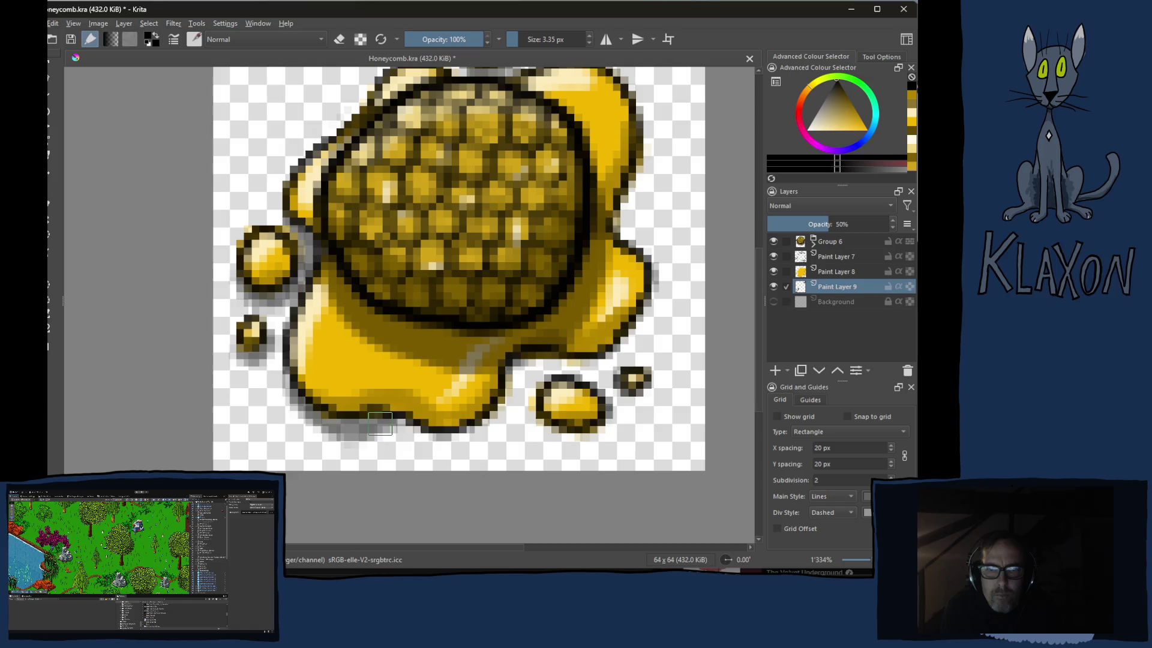
pyautogui.press(']')
pyautogui.moveTo(300, 400)
pyautogui.mouseDown()
pyautogui.moveTo(336, 425)
pyautogui.moveTo(441, 438)
pyautogui.moveTo(419, 424)
pyautogui.moveTo(474, 447)
pyautogui.moveTo(510, 382)
pyautogui.moveTo(634, 348)
pyautogui.moveTo(645, 282)
pyautogui.mouseUp()
pyautogui.moveTo(617, 223)
pyautogui.mouseDown()
pyautogui.moveTo(637, 153)
pyautogui.moveTo(578, 206)
pyautogui.mouseUp()
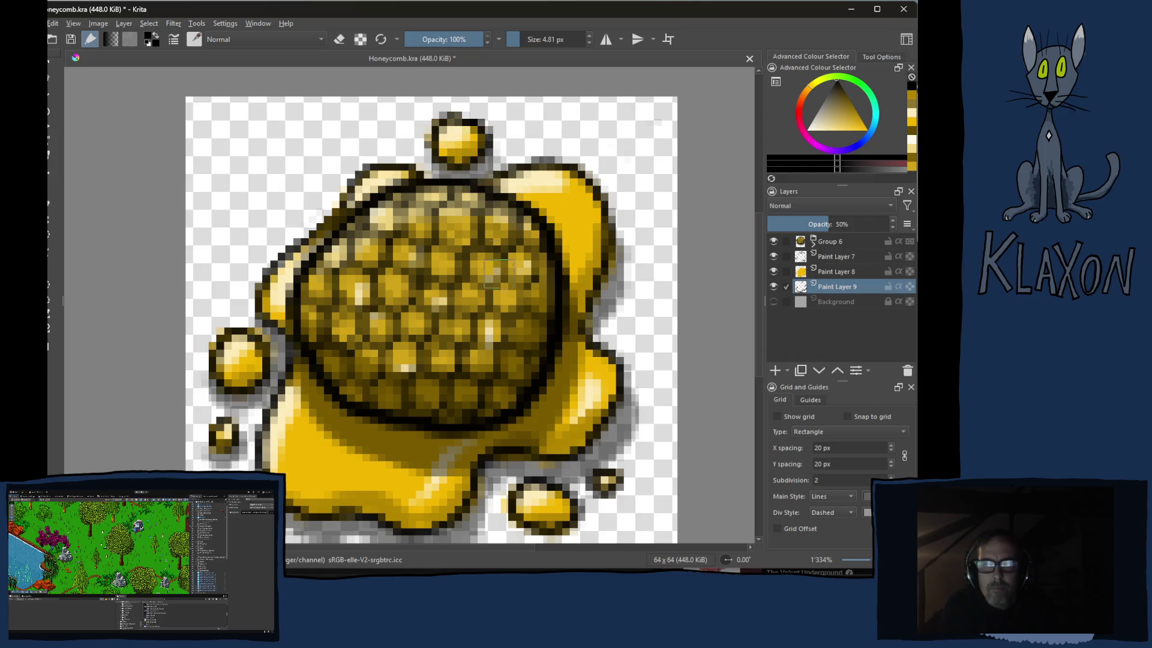
pyautogui.scroll(-3, 497, 310)
pyautogui.moveTo(519, 356)
pyautogui.mouseDown()
pyautogui.moveTo(517, 384)
pyautogui.moveTo(585, 363)
pyautogui.moveTo(617, 324)
pyautogui.mouseUp()
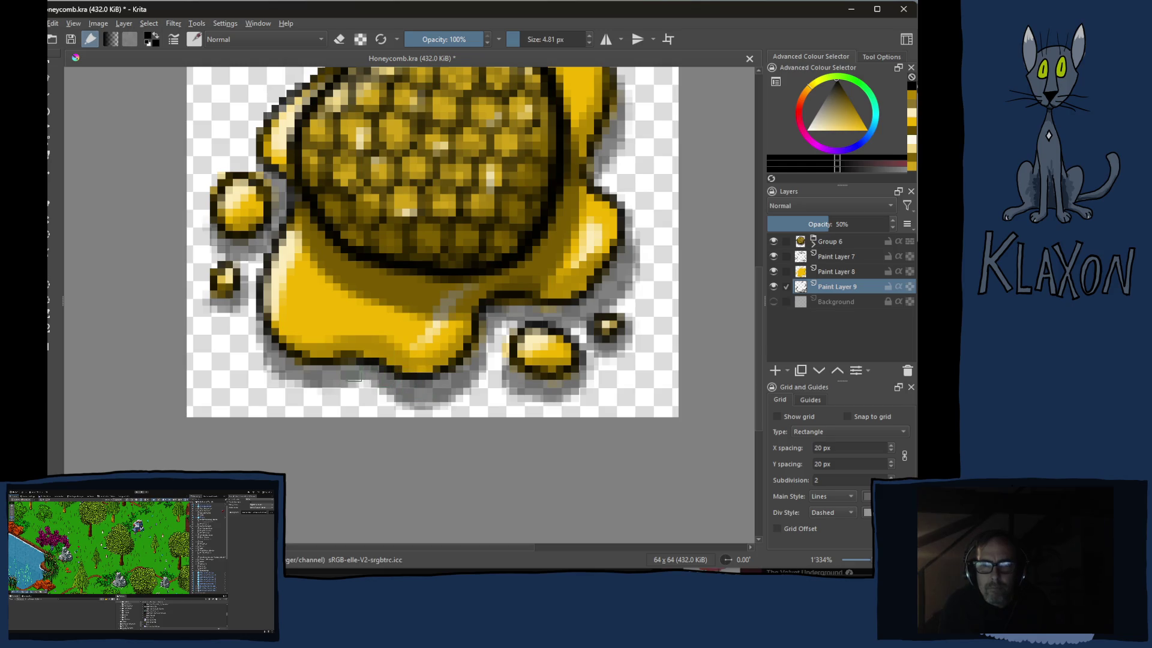
pyautogui.moveTo(474, 384); pyautogui.dragTo(488, 336)
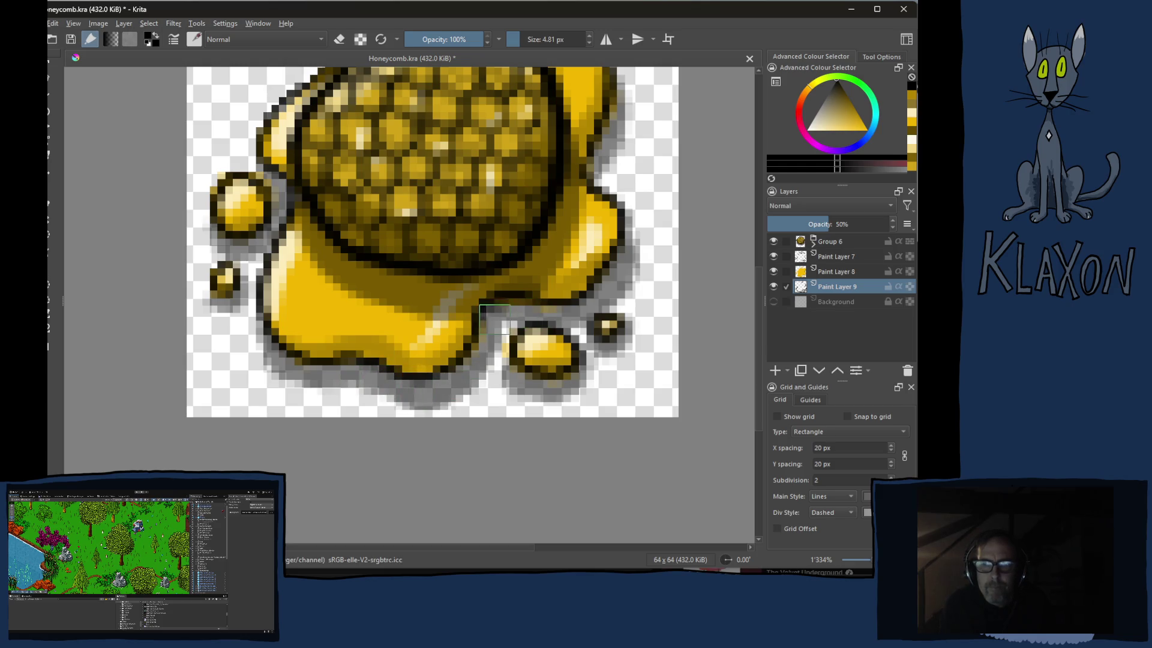
pyautogui.moveTo(574, 243); pyautogui.dragTo(556, 338)
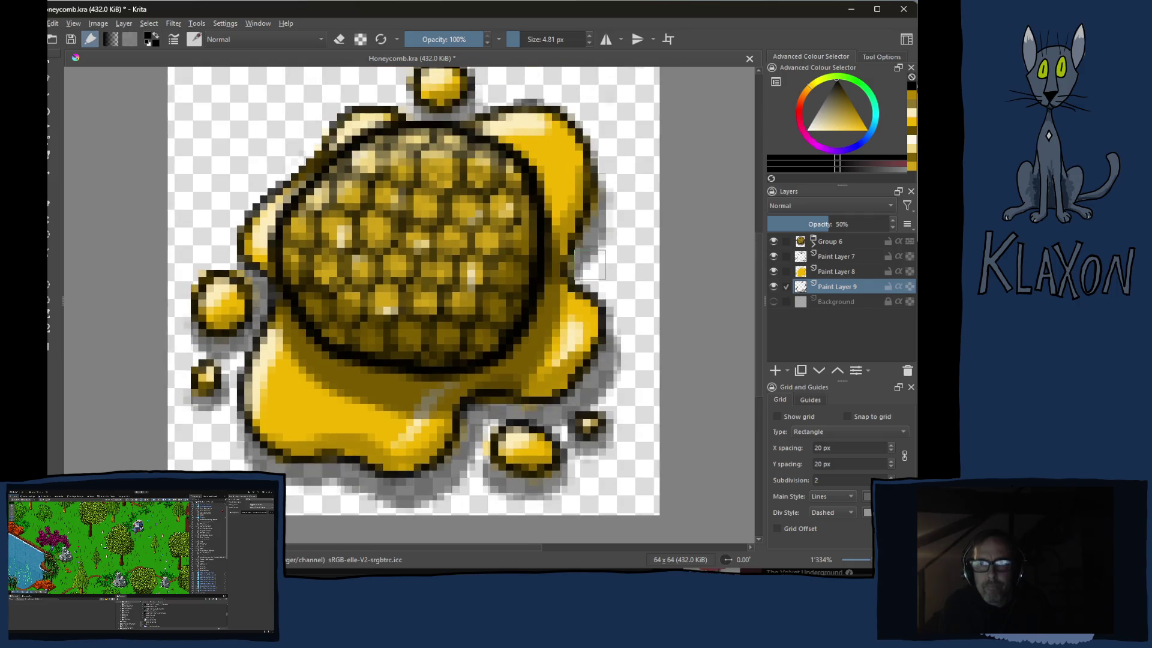
pyautogui.moveTo(513, 225)
pyautogui.mouseDown()
pyautogui.moveTo(497, 307)
pyautogui.moveTo(531, 165)
pyautogui.mouseUp()
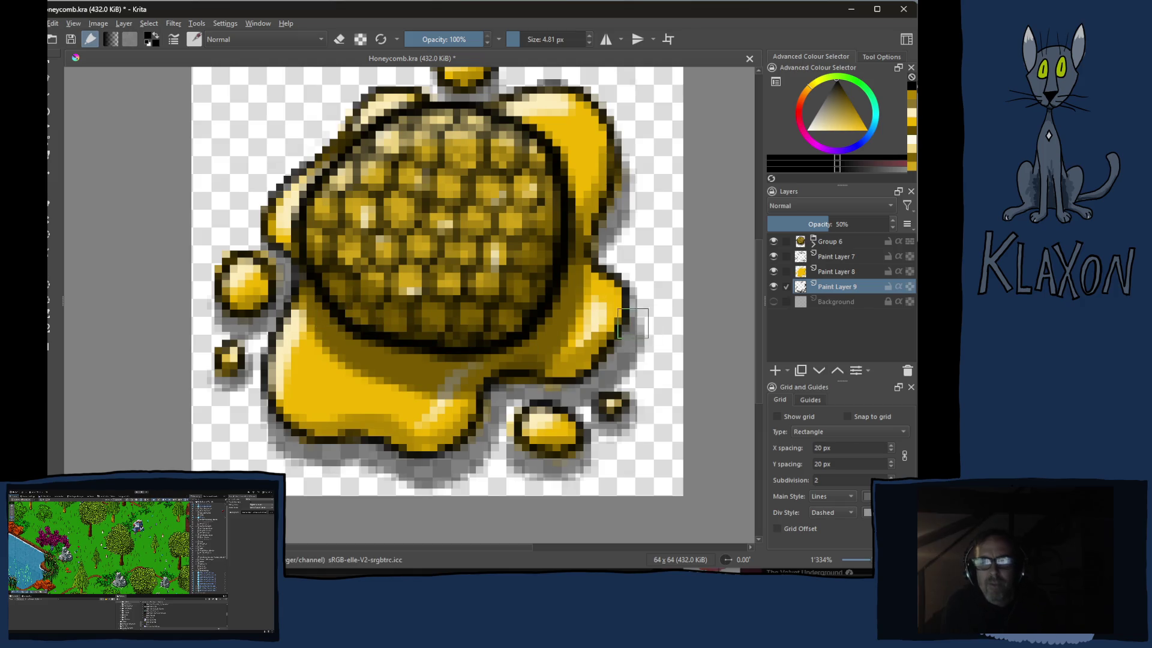
pyautogui.press('1')
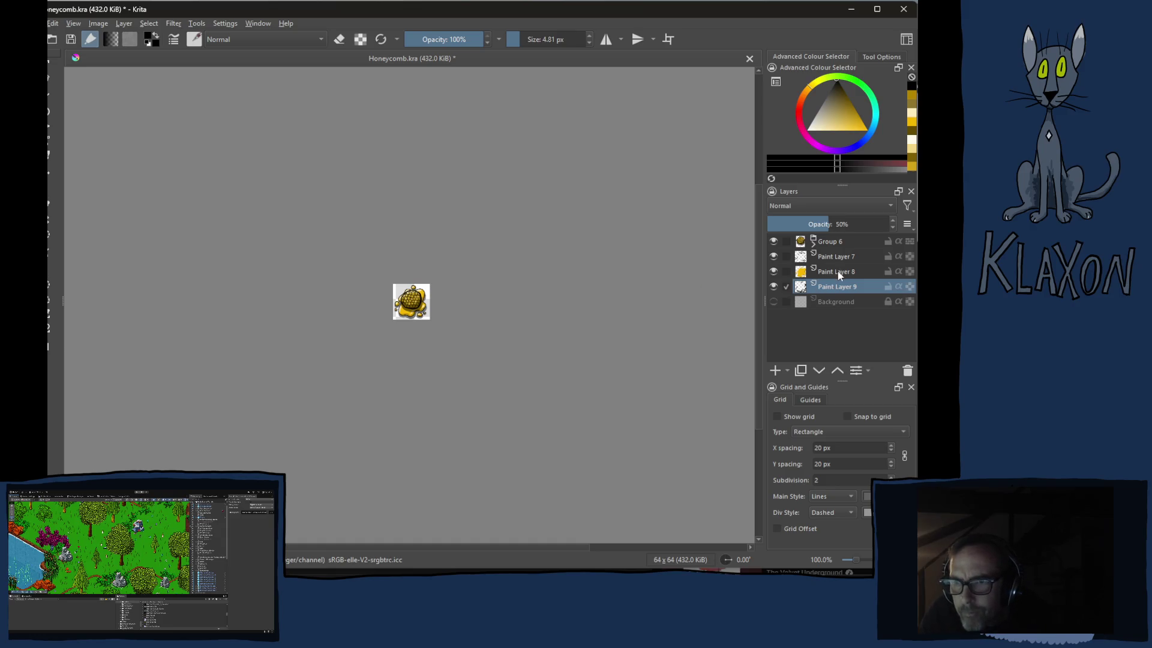
# Group Paint Layers 7–9, then nest Paint Layers 7 and 8 in an inner Group 11
pyautogui.click(836, 271)
pyautogui.keyDown('shift'); pyautogui.click(831, 288); pyautogui.keyUp('shift')
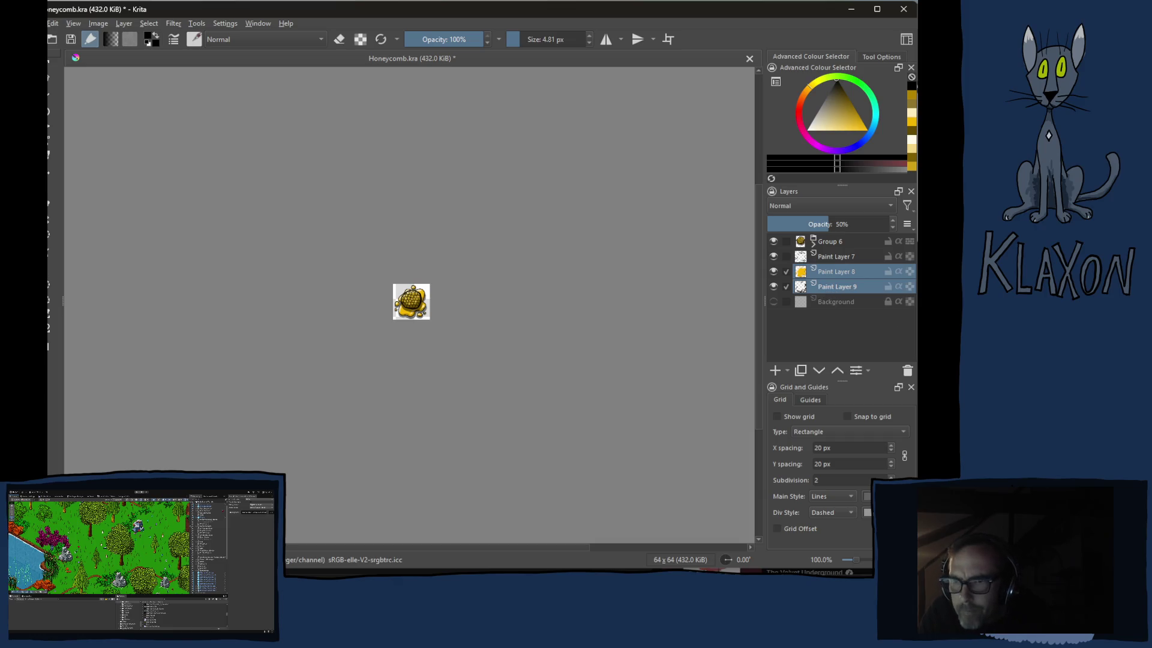
pyautogui.keyDown('shift'); pyautogui.click(831, 257); pyautogui.keyUp('shift')
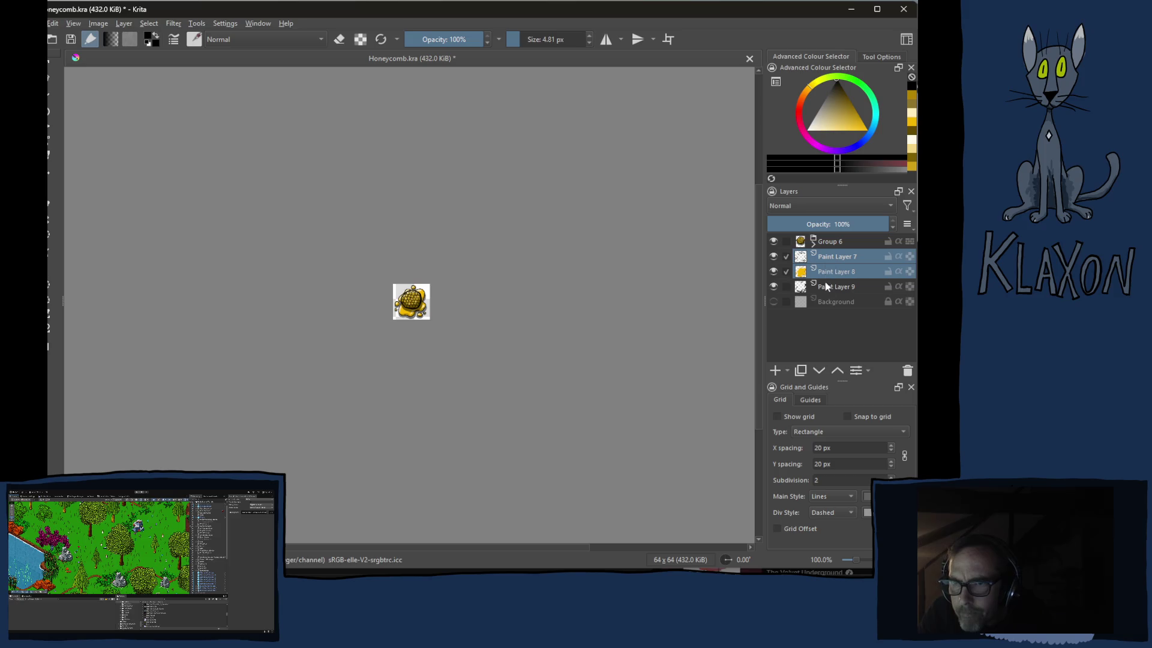
pyautogui.click(830, 286)
pyautogui.click(833, 255)
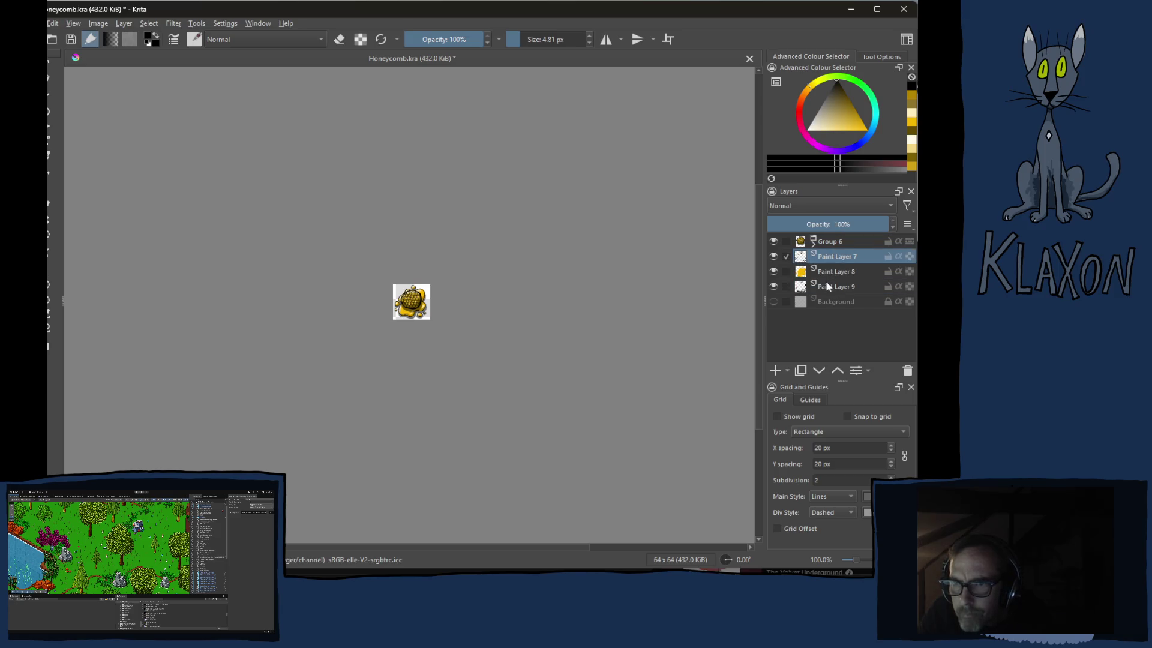
pyautogui.keyDown('shift'); pyautogui.click(828, 286); pyautogui.keyUp('shift')
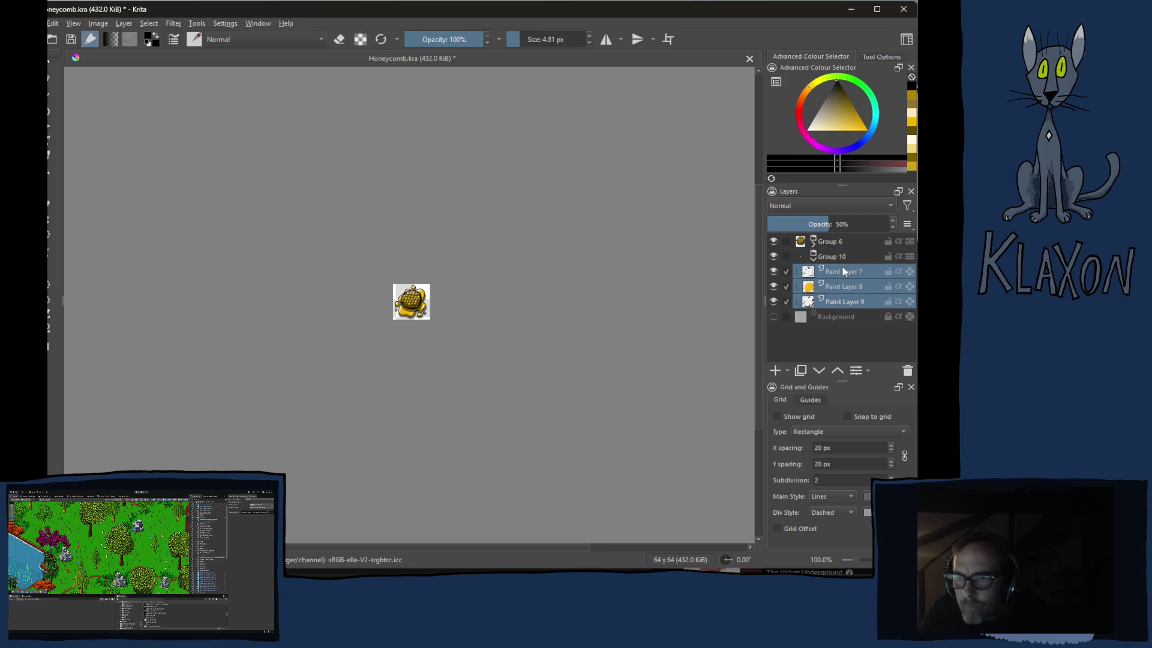
pyautogui.hotkey('ctrl', 'g')
pyautogui.click(838, 289)
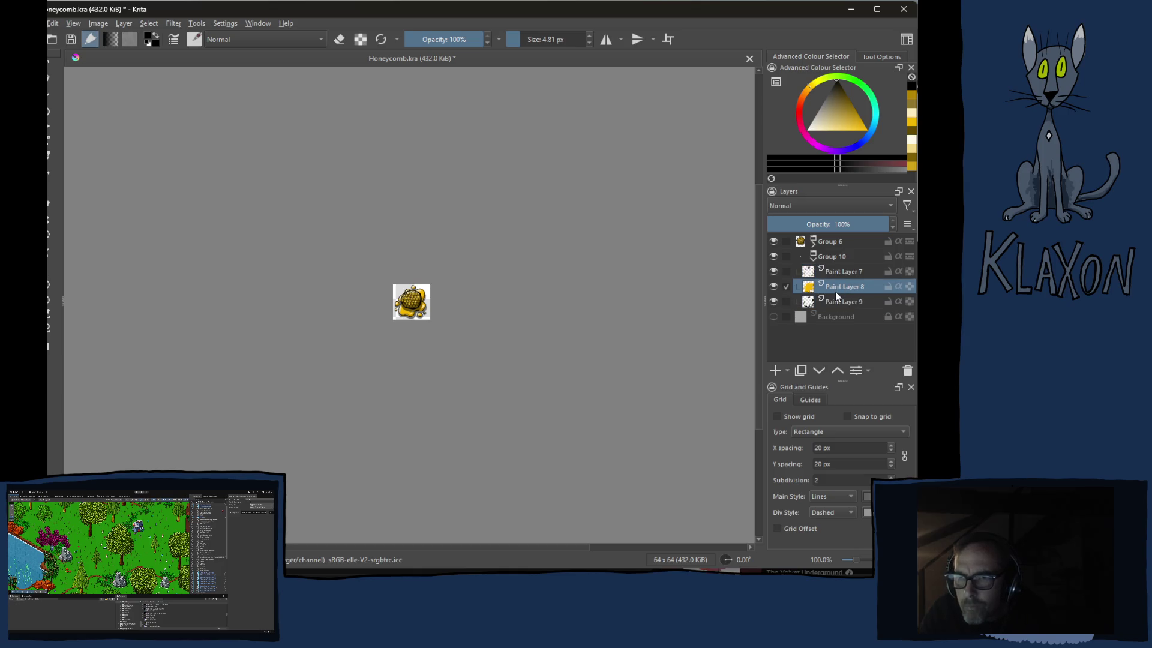
pyautogui.keyDown('ctrl'); pyautogui.click(840, 271); pyautogui.keyUp('ctrl')
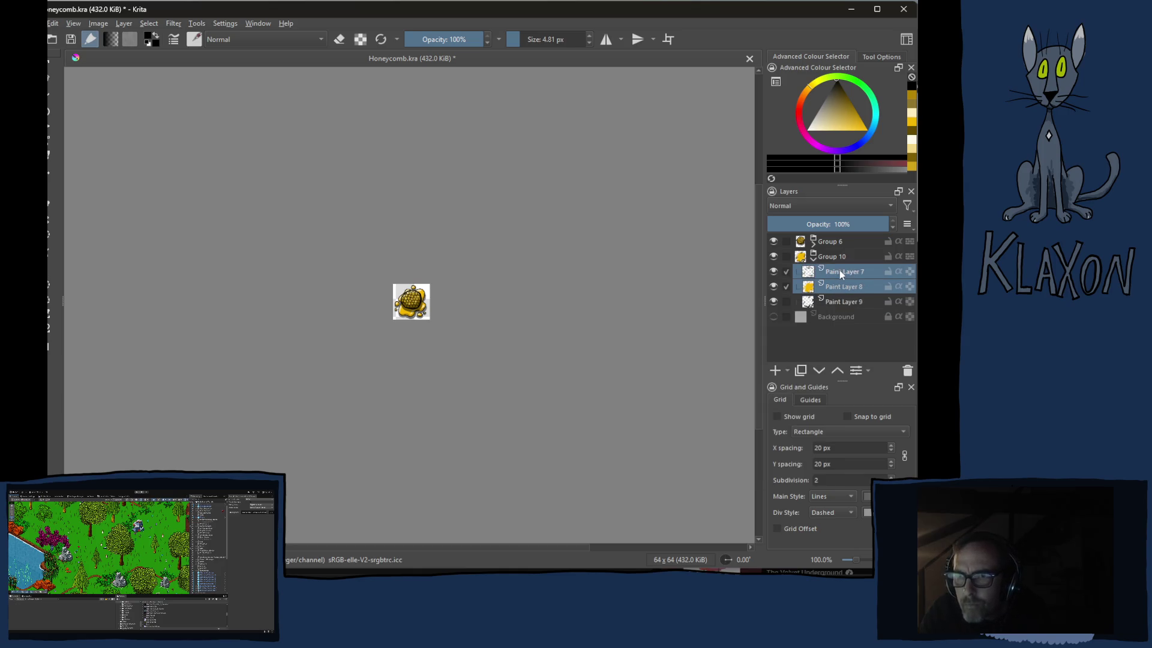
pyautogui.hotkey('ctrl', 'g')
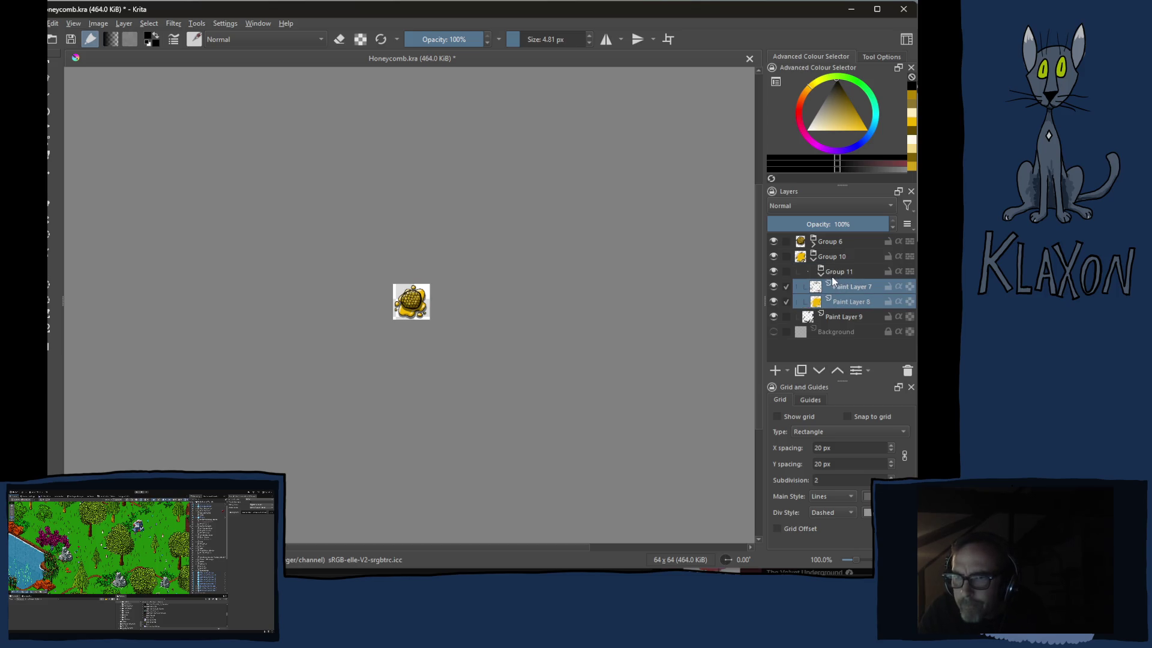
# Try Group 11's opacity at 60–68%, then restore it to 100%
pyautogui.click(820, 274)
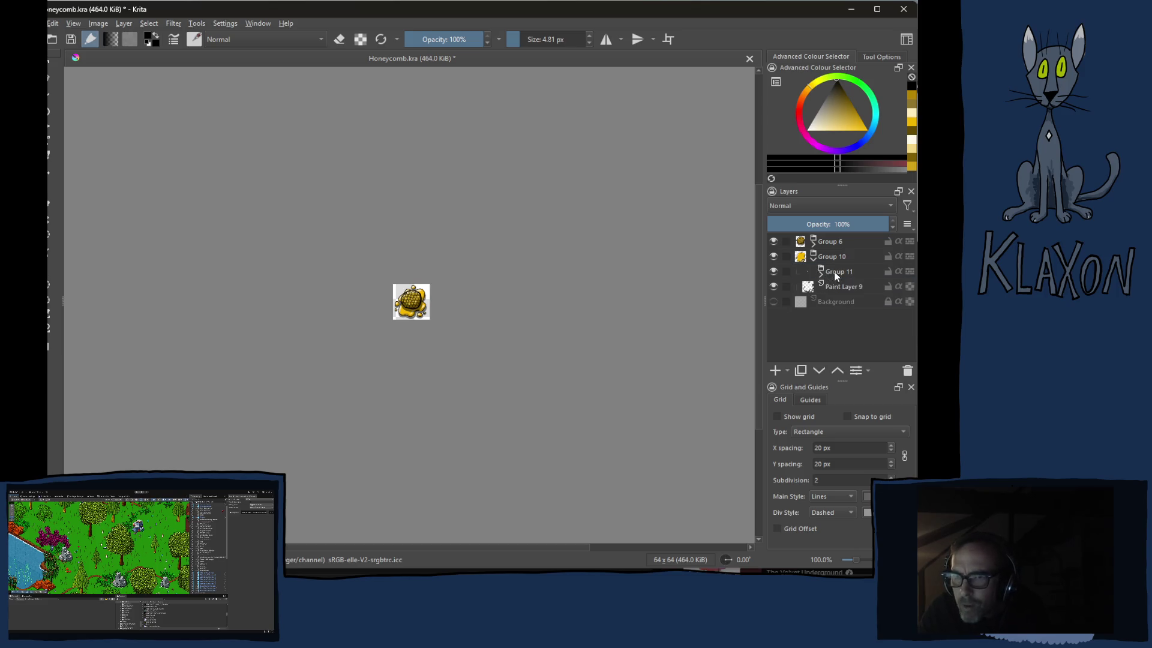
pyautogui.click(841, 225)
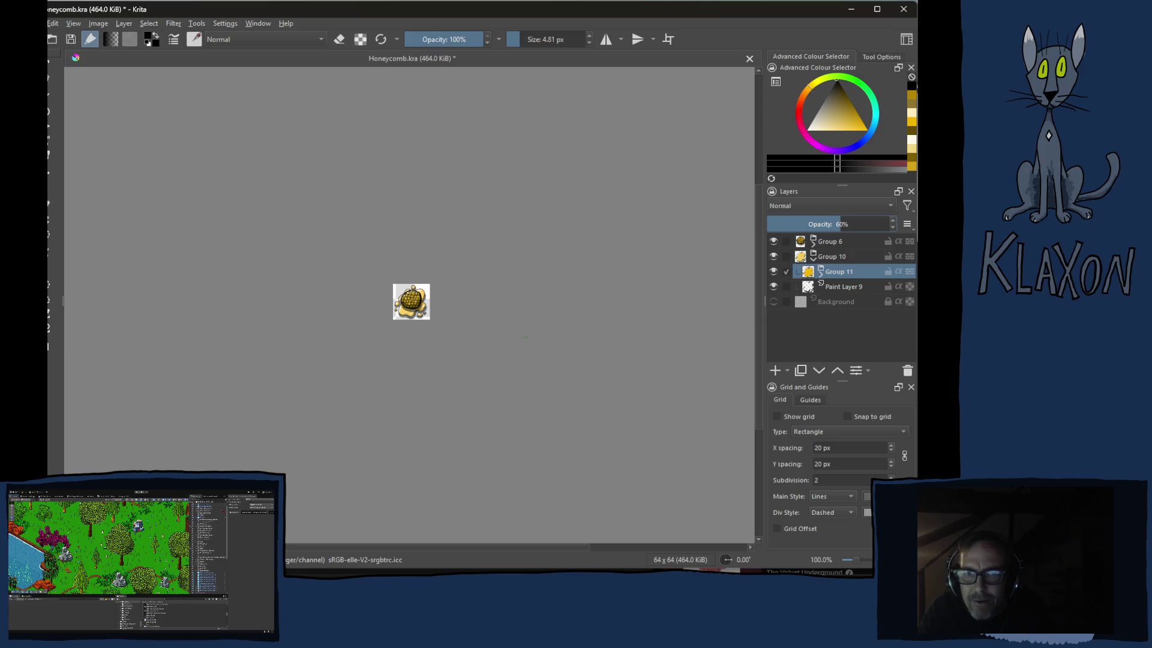
pyautogui.click(851, 224)
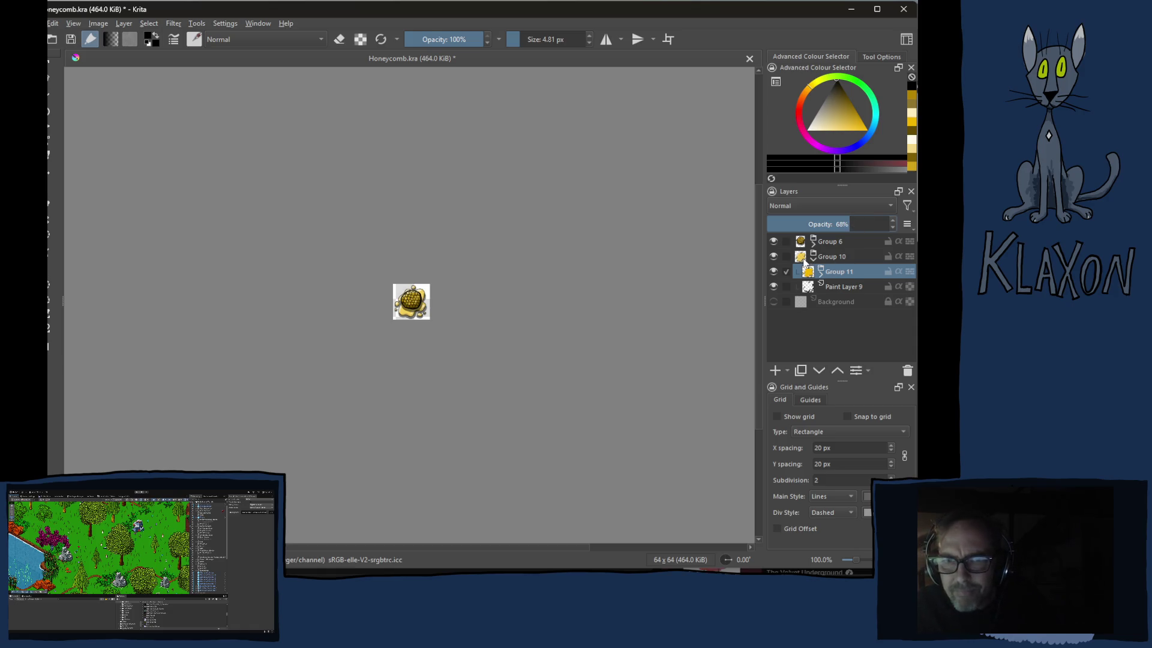
pyautogui.click(843, 224)
pyautogui.moveTo(874, 226); pyautogui.dragTo(891, 226)
pyautogui.click(821, 274)
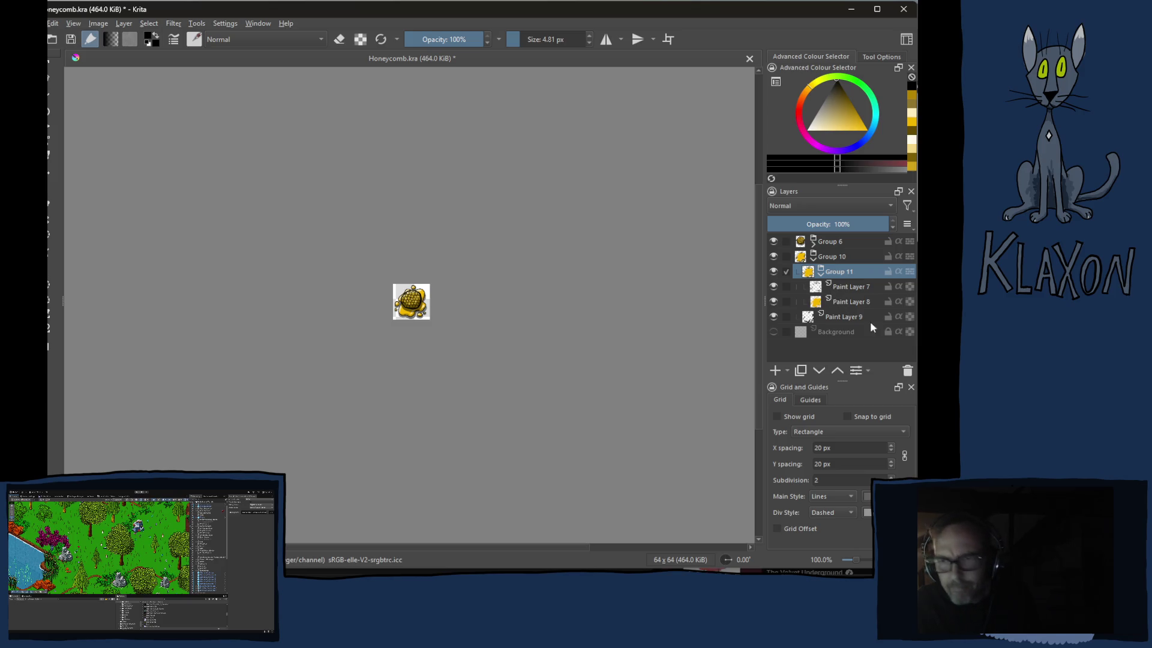
# Ungroup Paint Layers 7 and 8 and set Paint Layer 8's opacity to 65%
pyautogui.hotkey('ctrl', 'alt', 'g')
pyautogui.click(830, 288)
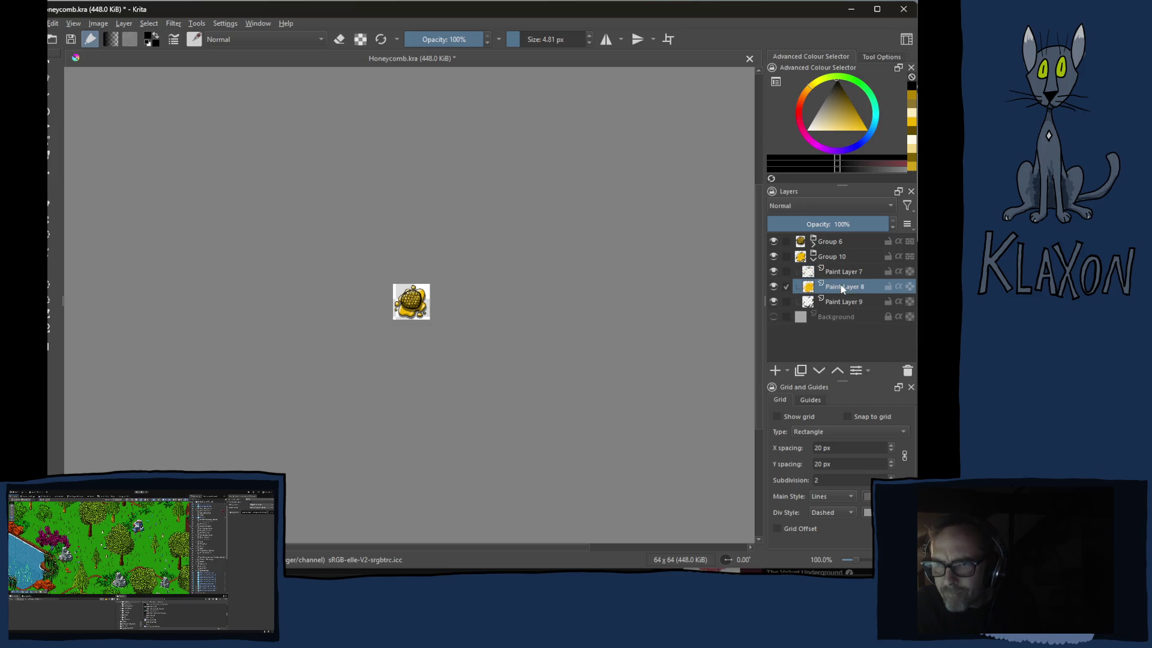
pyautogui.click(852, 225)
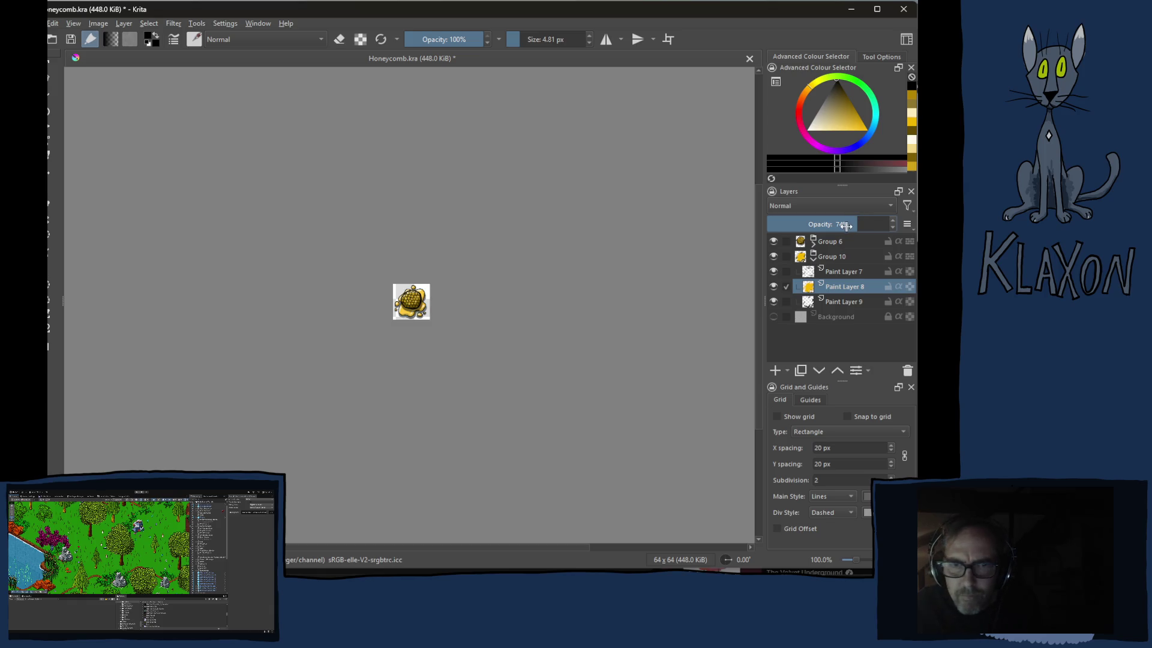
pyautogui.click(846, 225)
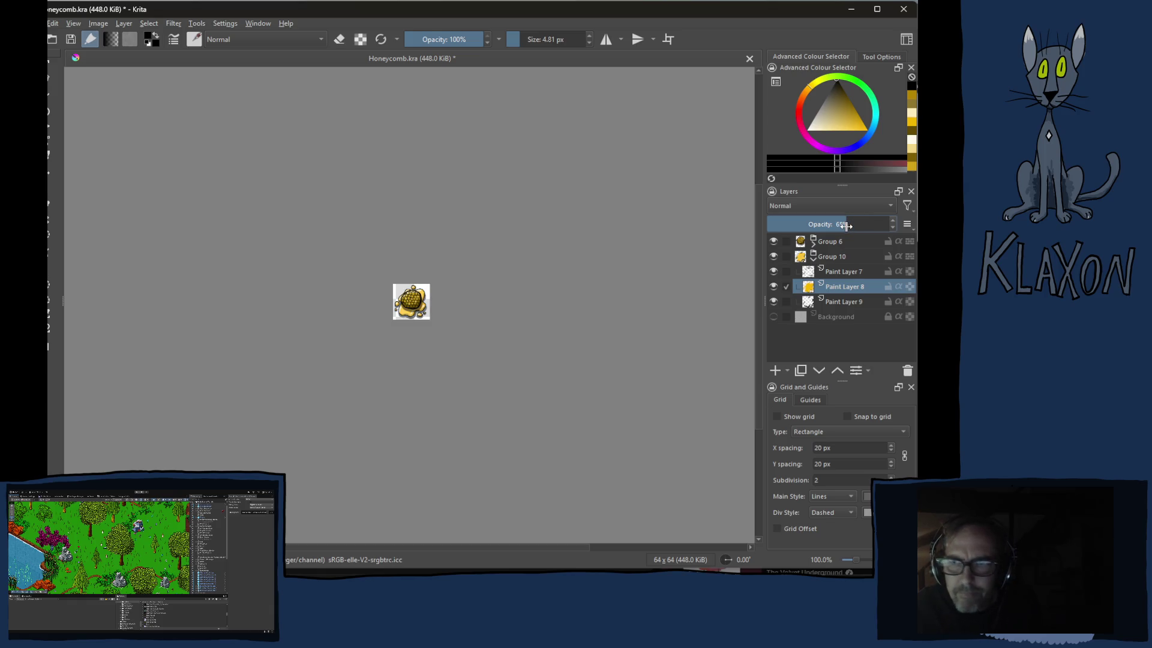
# Expand Group 6 and delete Paint Layer 4
pyautogui.click(814, 245)
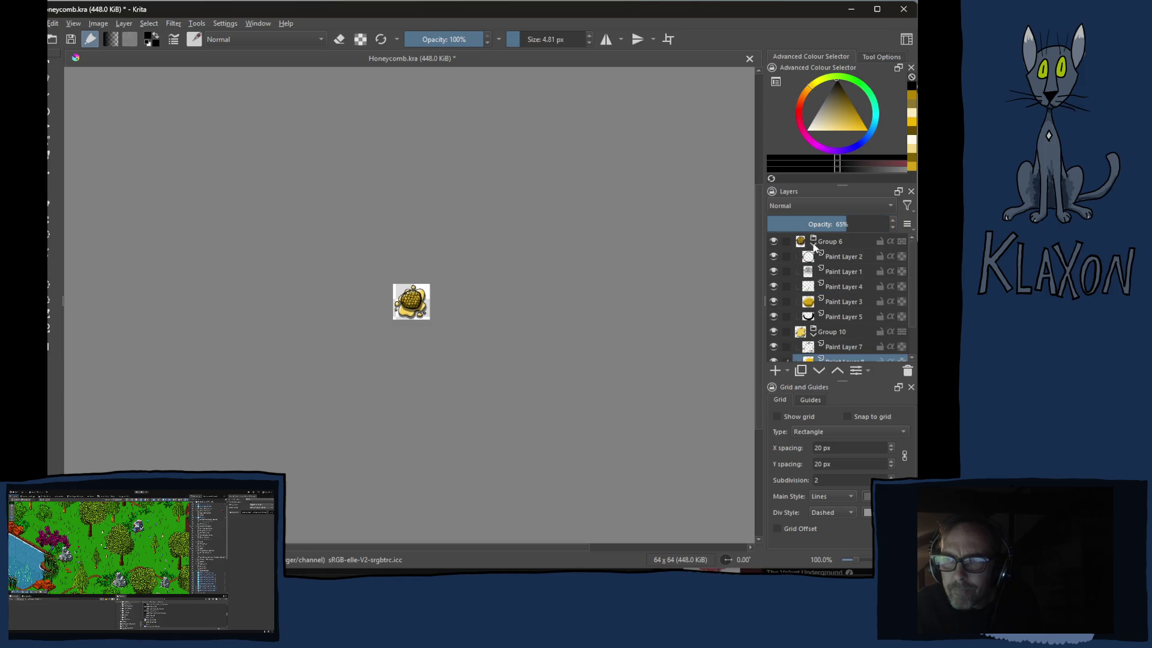
pyautogui.click(838, 299)
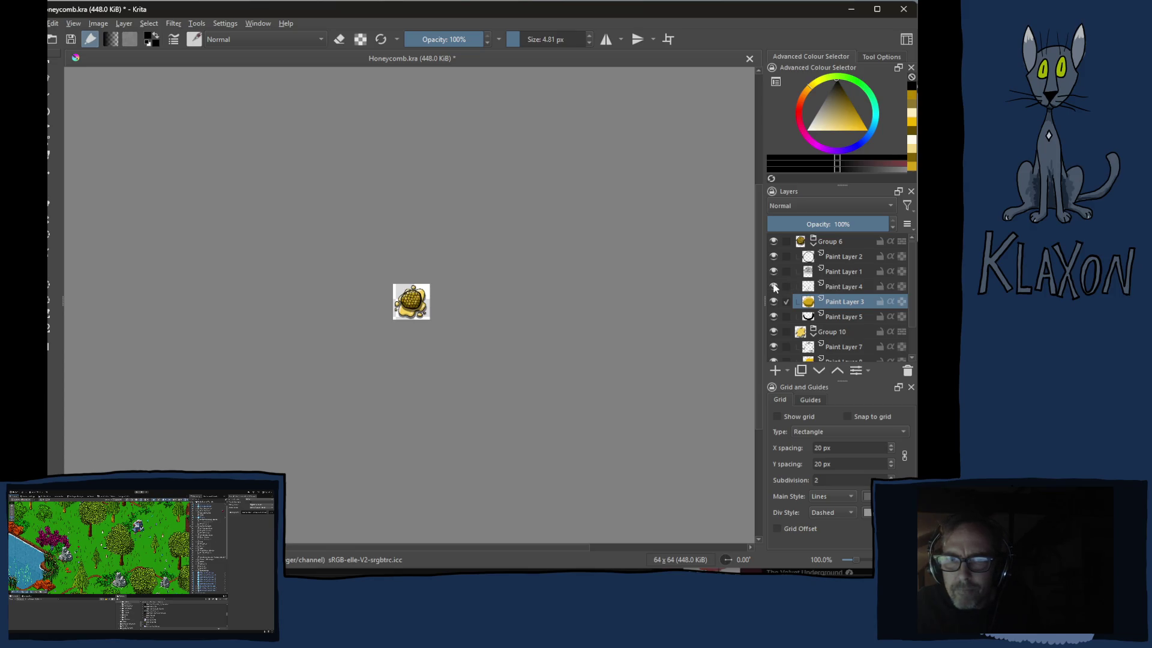
pyautogui.click(839, 289)
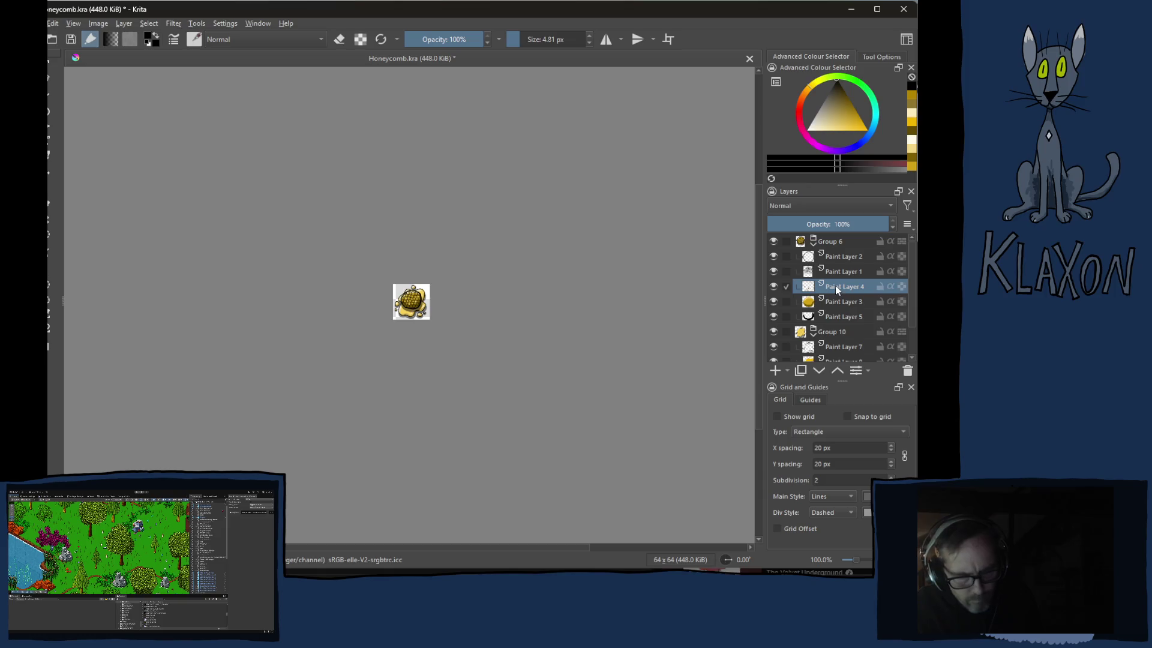
pyautogui.hotkey('ctrl', 'e')
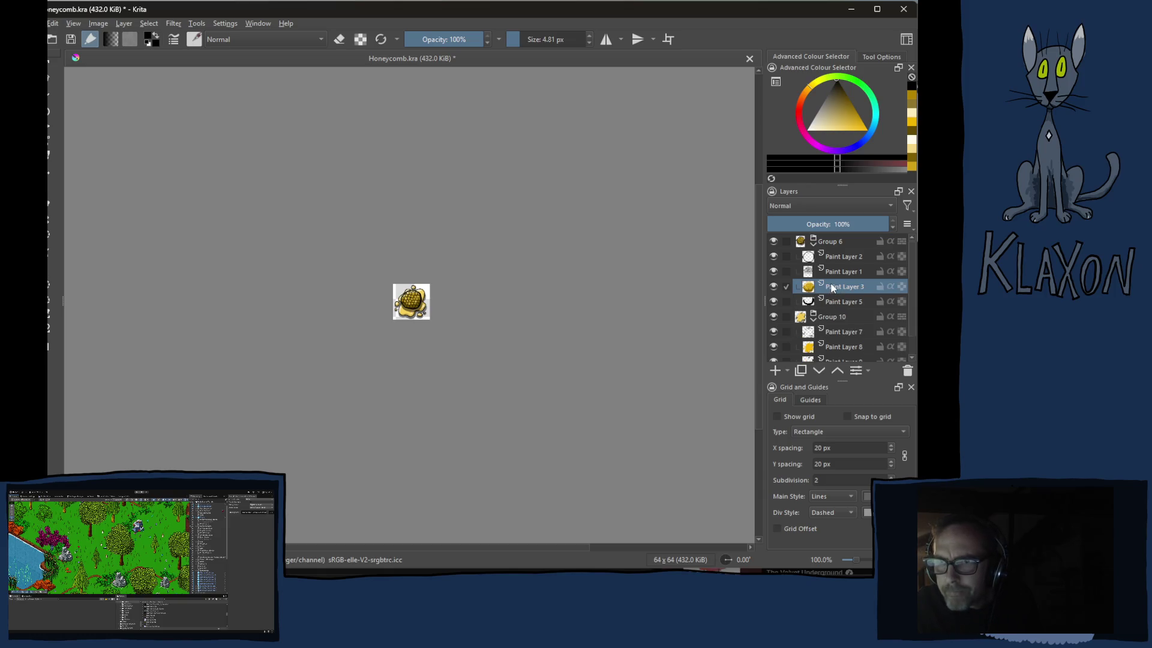
# Set Paint Layer 3's opacity to 93%
pyautogui.click(852, 228)
pyautogui.moveTo(851, 228); pyautogui.dragTo(876, 225)
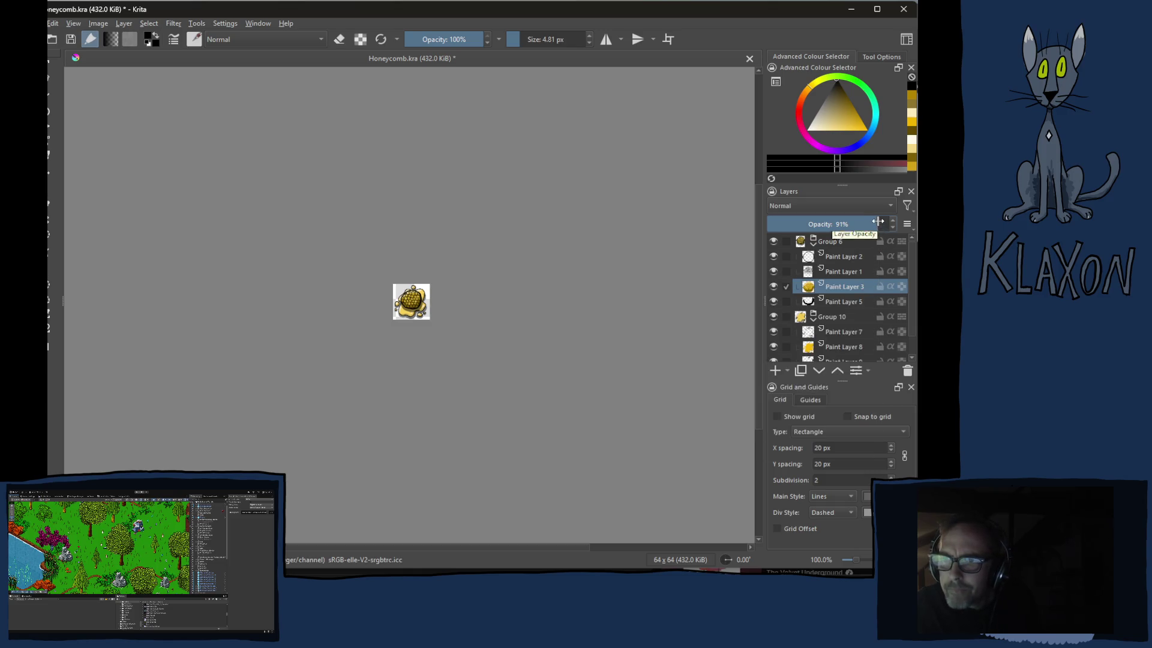
pyautogui.click(880, 224)
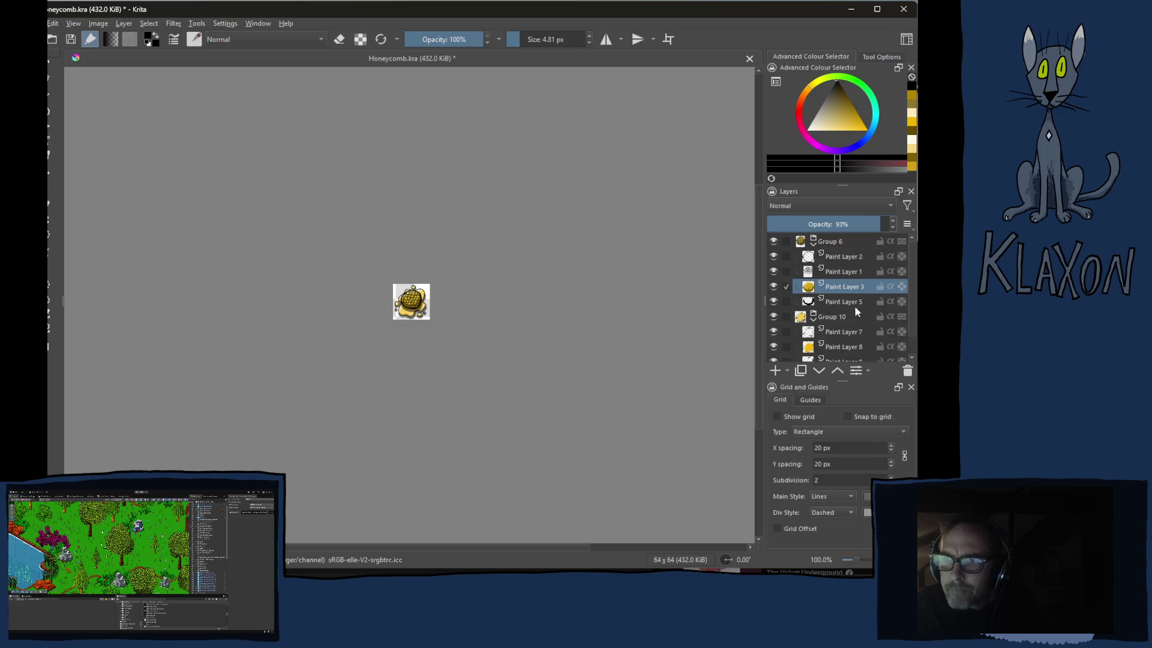
pyautogui.click(848, 347)
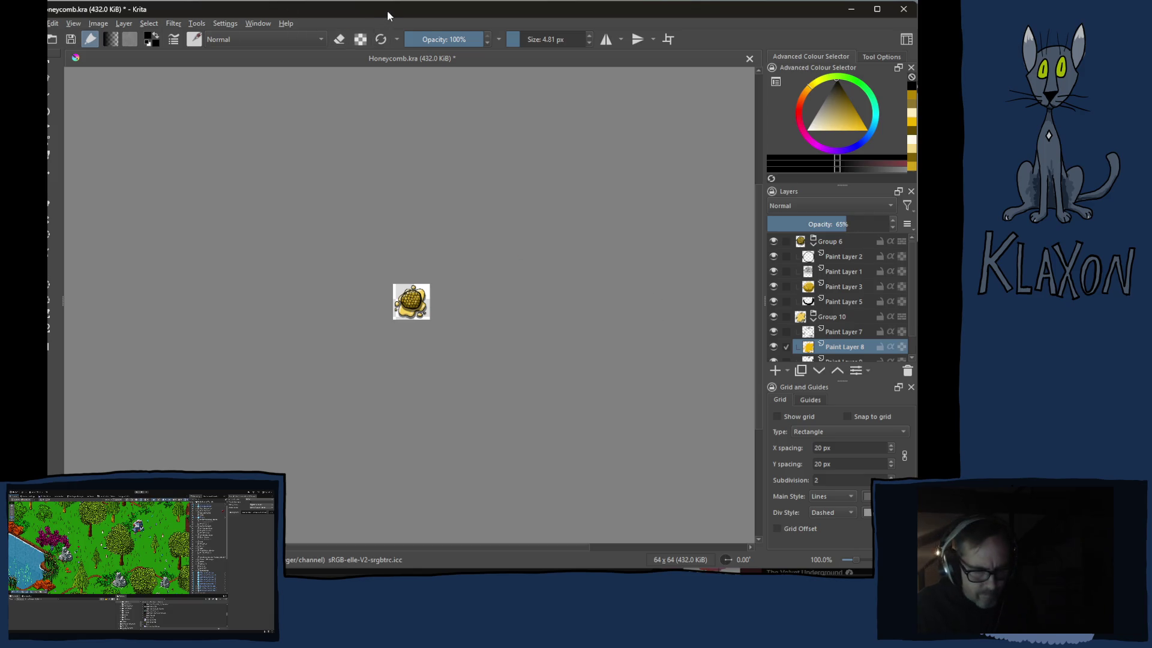
# Save Honeycomb.kra and export Honeycomb.png over the old file in Assets/Sprites/Items
pyautogui.hotkey('ctrl', 's')
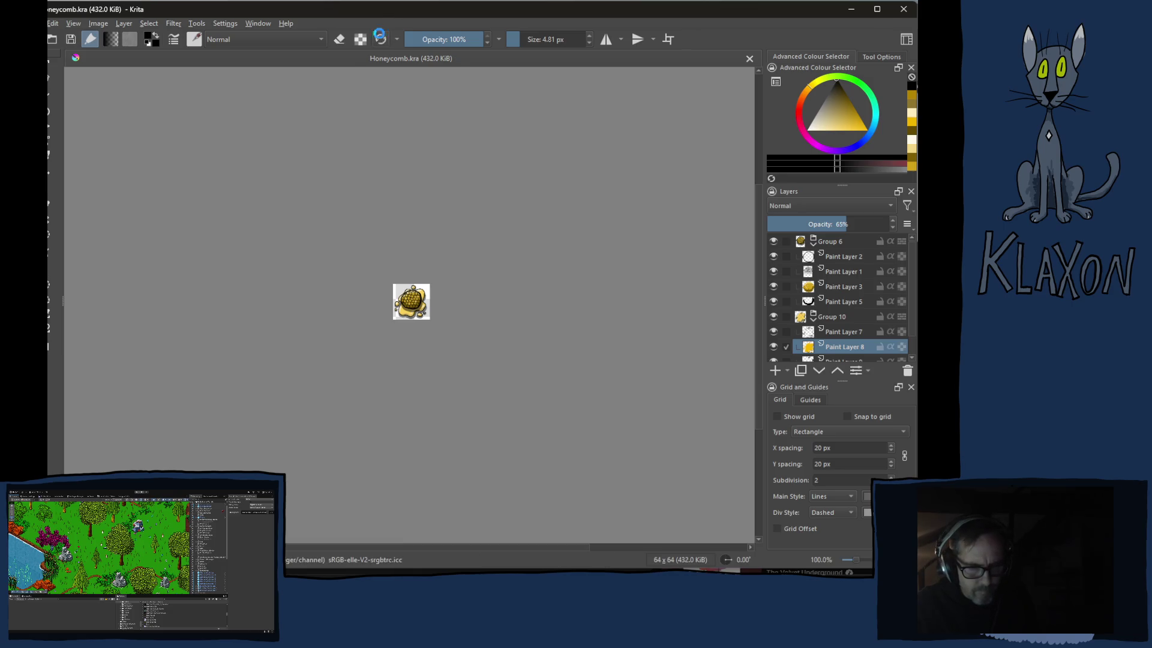
pyautogui.hotkey('ctrl', 'shift', 'e')
pyautogui.scroll(-5, 324, 192)
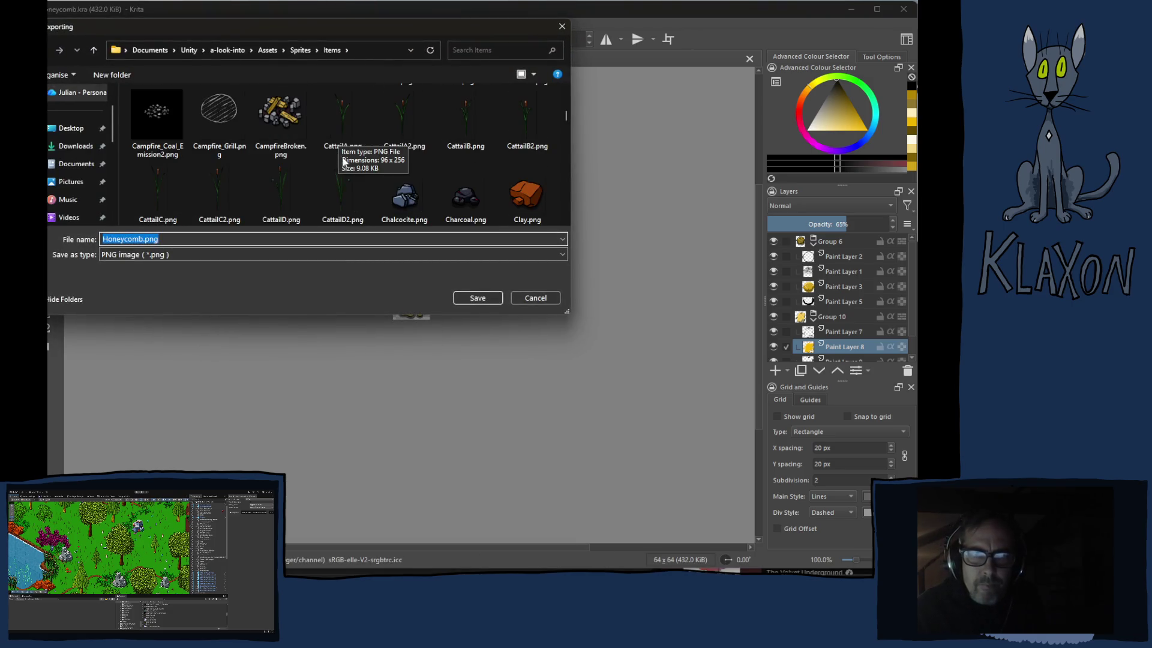
pyautogui.click(478, 298)
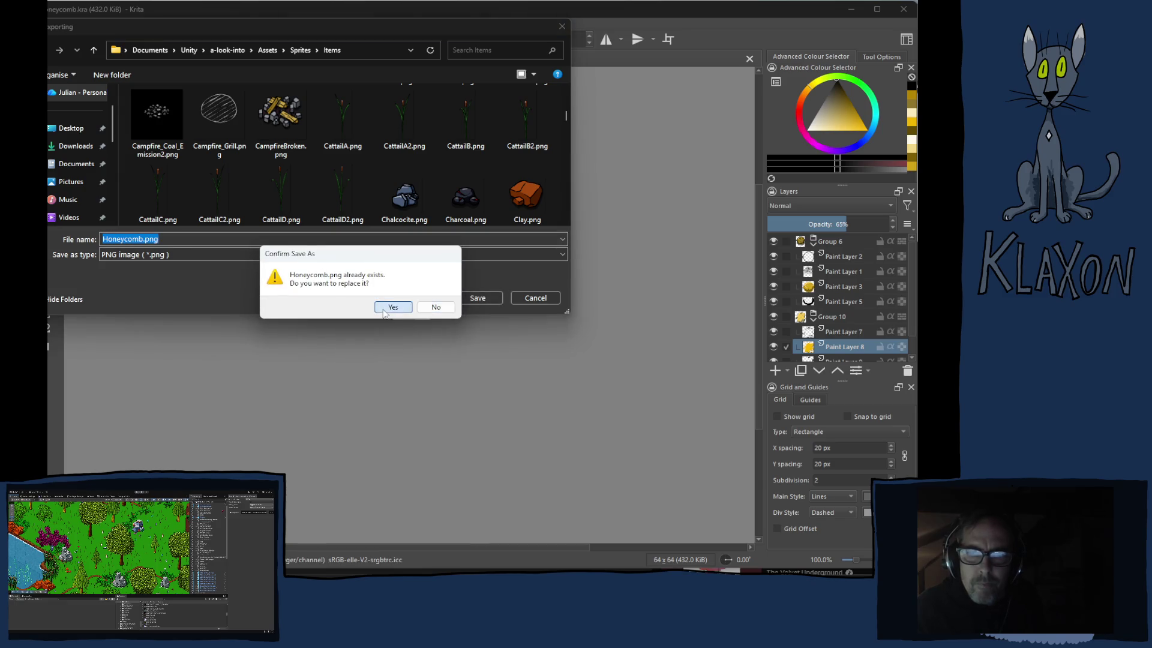
pyautogui.click(385, 311)
pyautogui.click(540, 423)
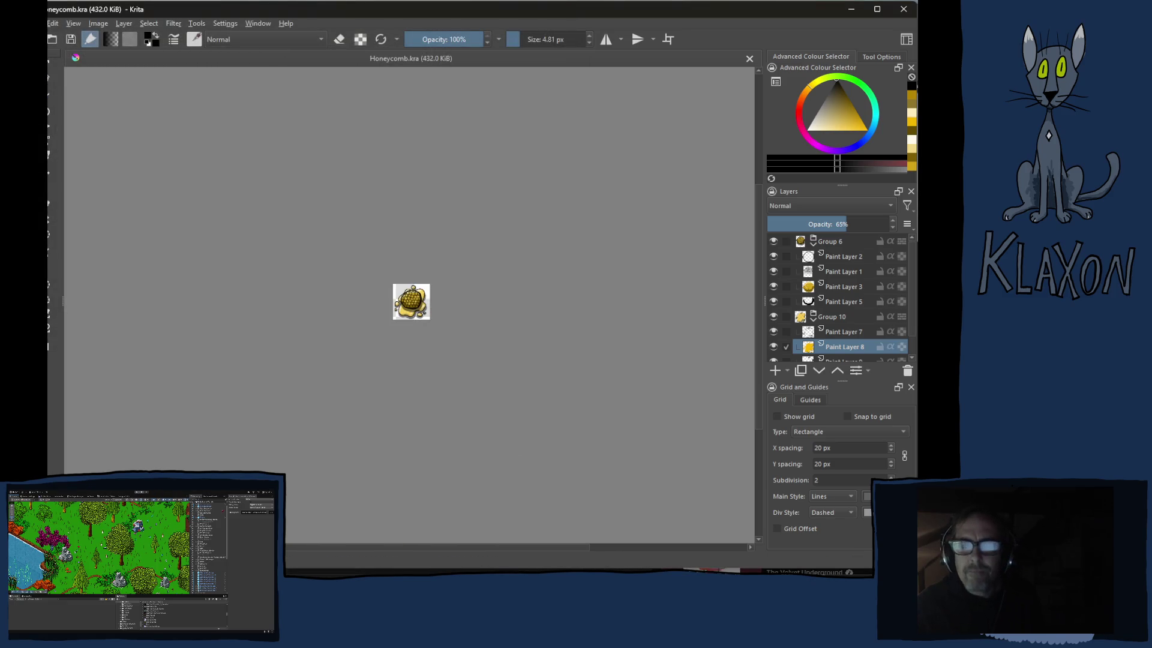
pyautogui.hotkey('alt', 'Tab')
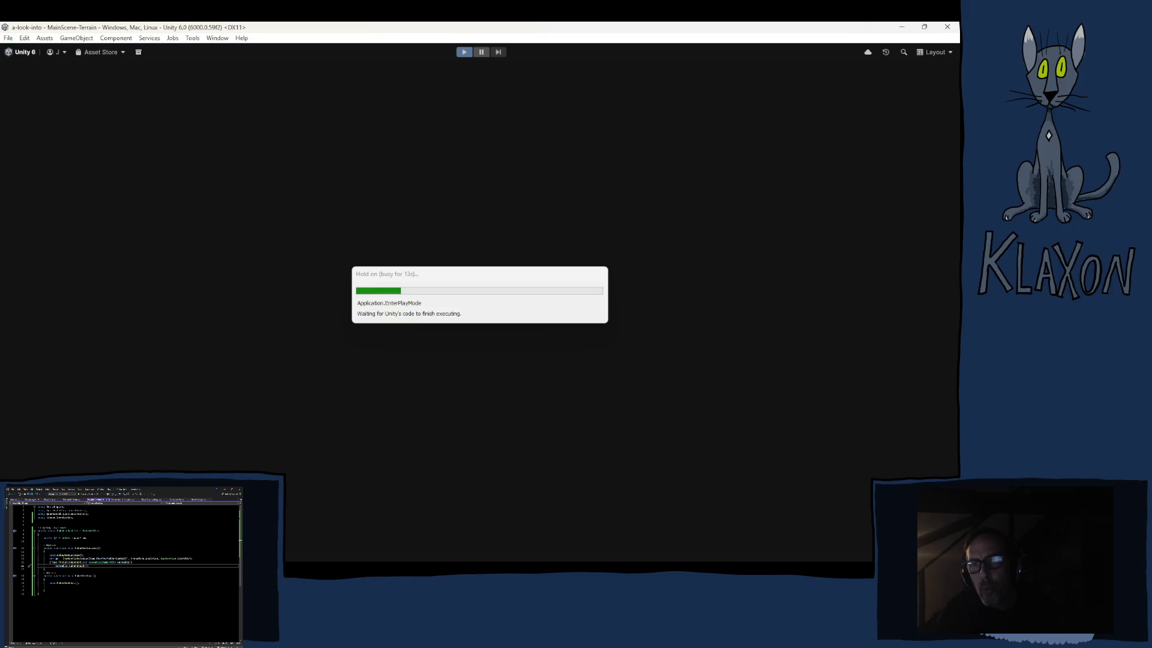
# Glance back at Krita, then return to Unity while Play mode loads the title menu
pyautogui.hotkey('alt', 'Tab')
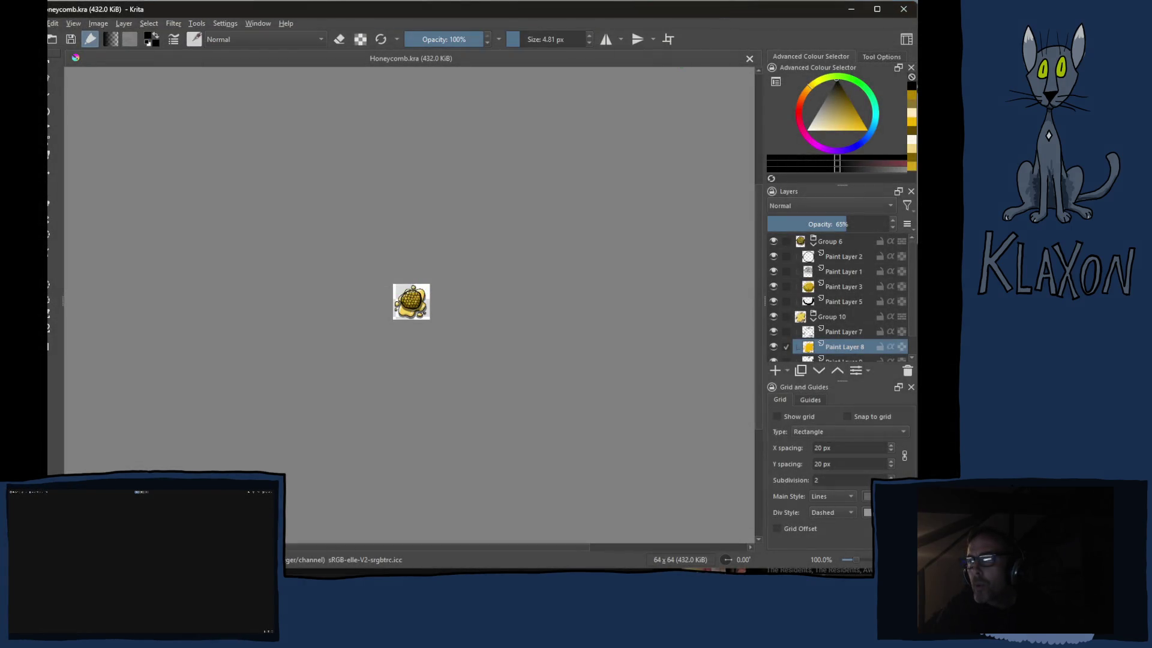
pyautogui.hotkey('alt', 'Tab')
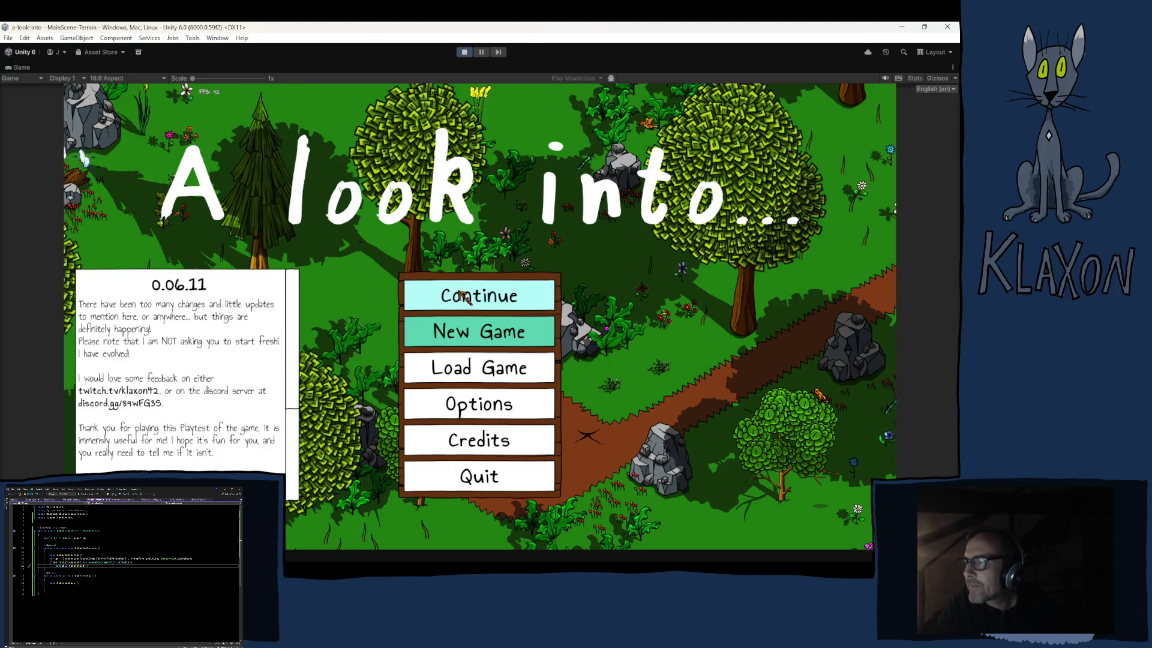
# Continue the saved game and walk the character down-left through the forest
pyautogui.click(462, 298)
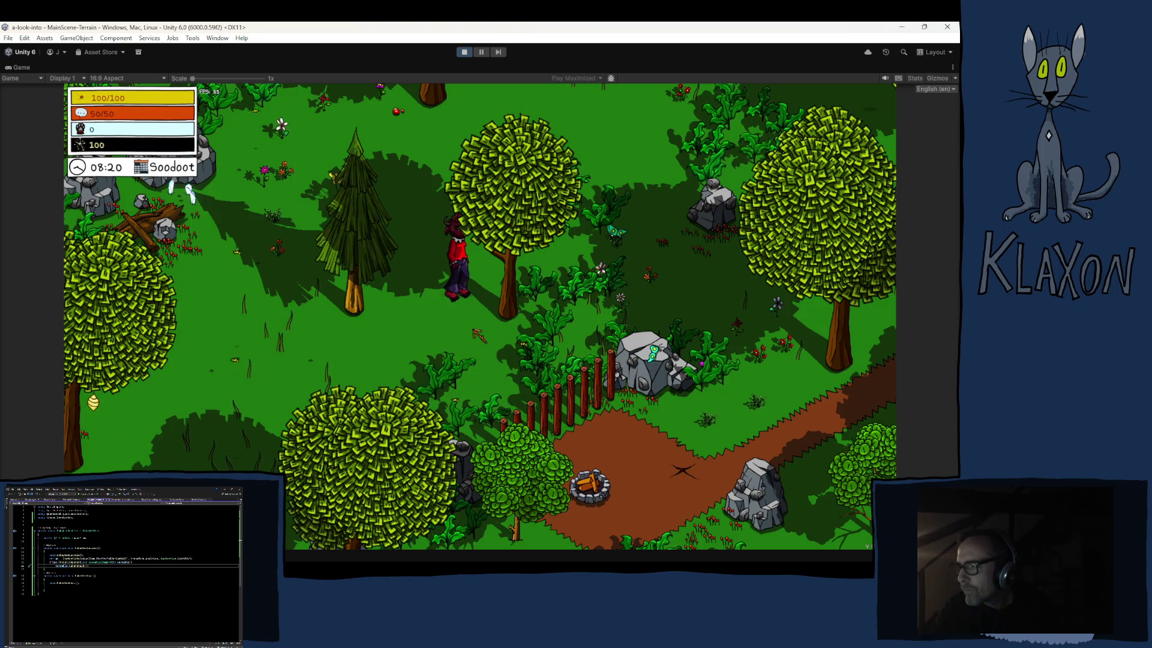
pyautogui.press('w')
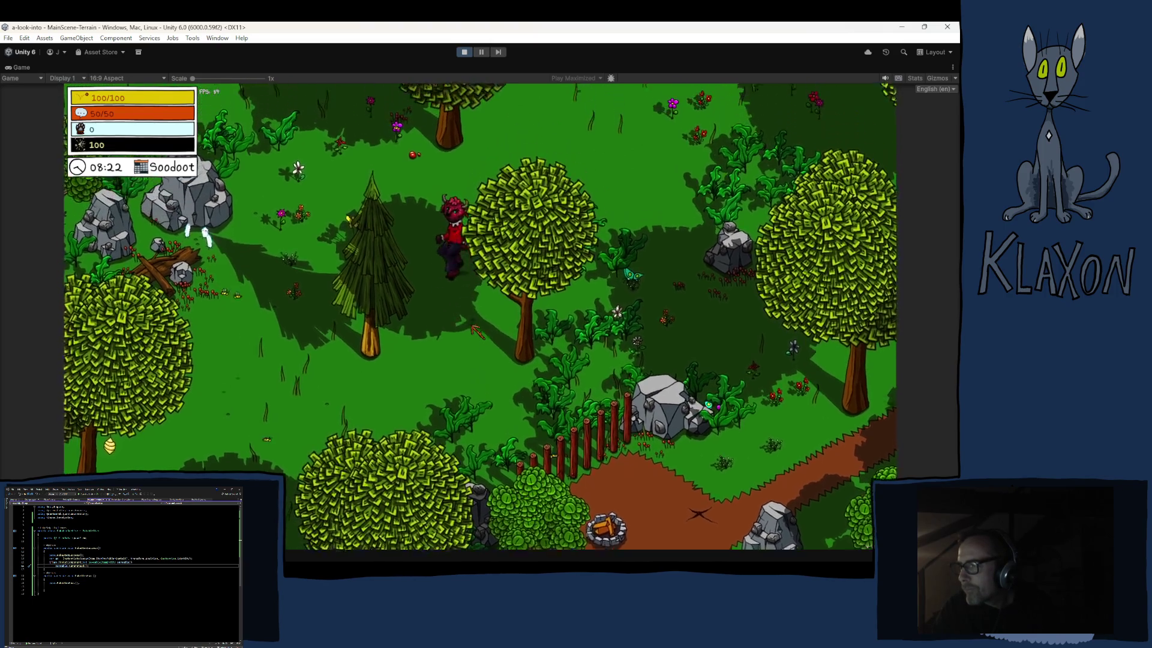
pyautogui.press('a')
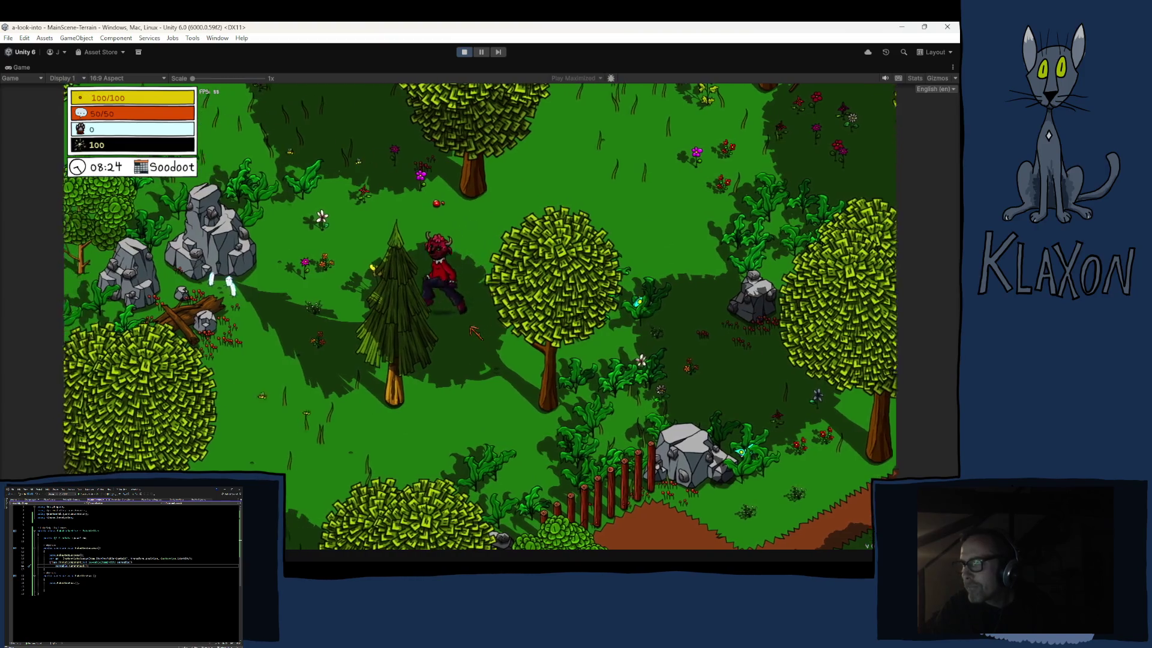
pyautogui.press('s')
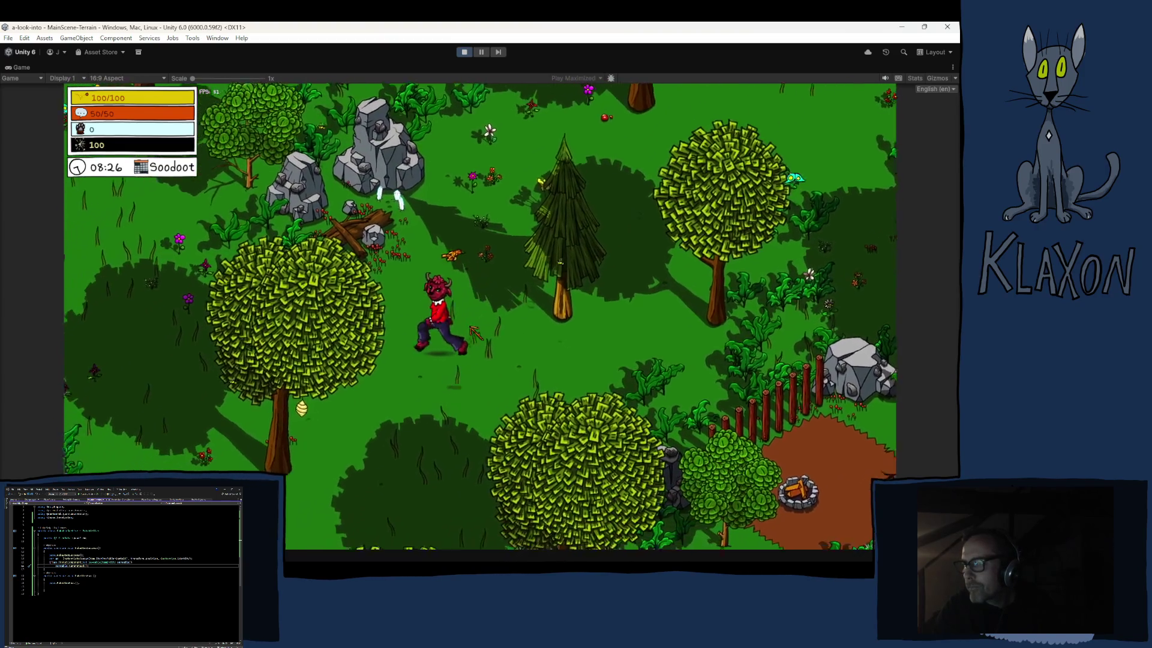
pyautogui.press('Tab')
pyautogui.press('Tab')
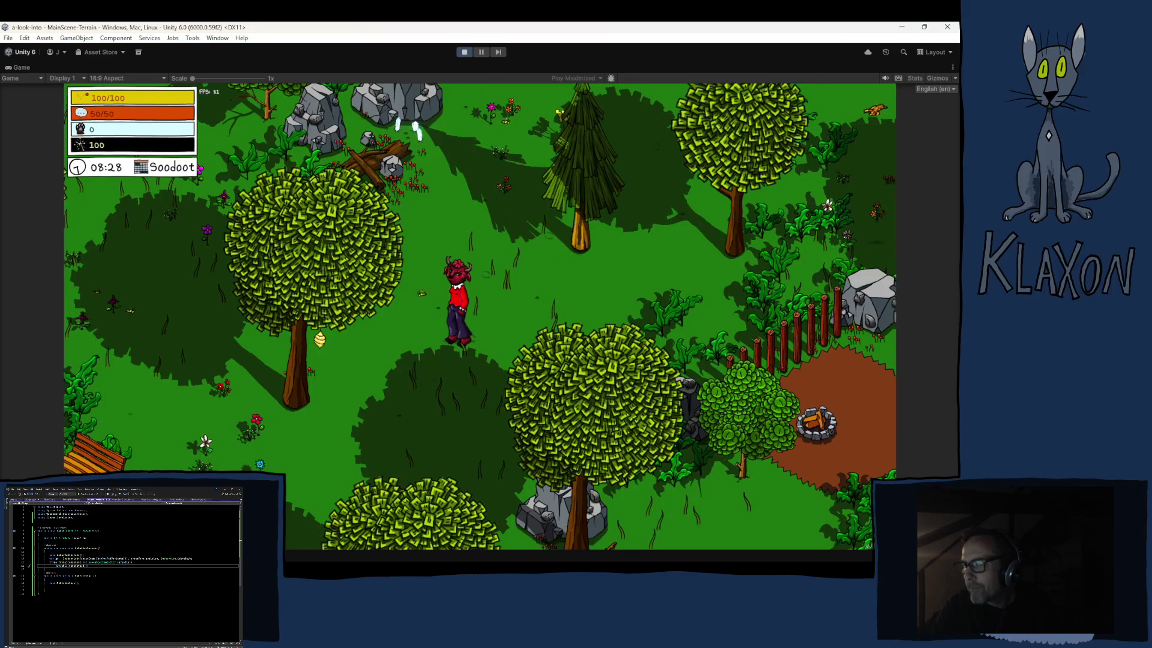
# Spawn a Poking Stick into the inventory from the debug item list
pyautogui.click(418, 533)
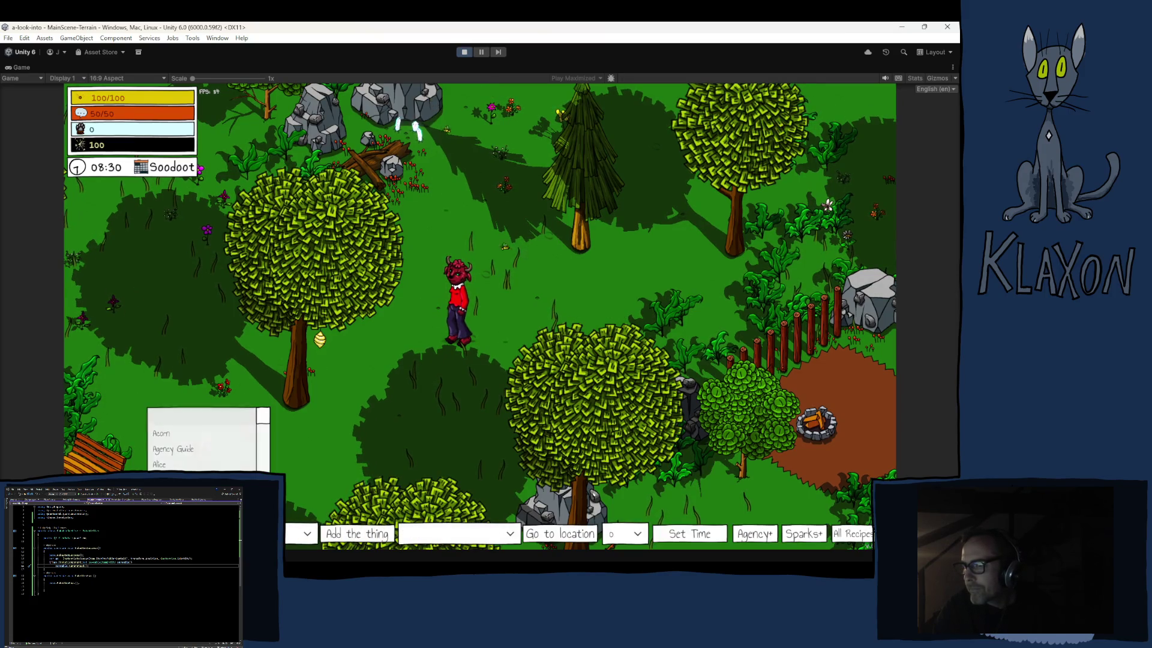
pyautogui.moveTo(264, 440); pyautogui.dragTo(265, 459)
pyautogui.scroll(-10, 225, 456)
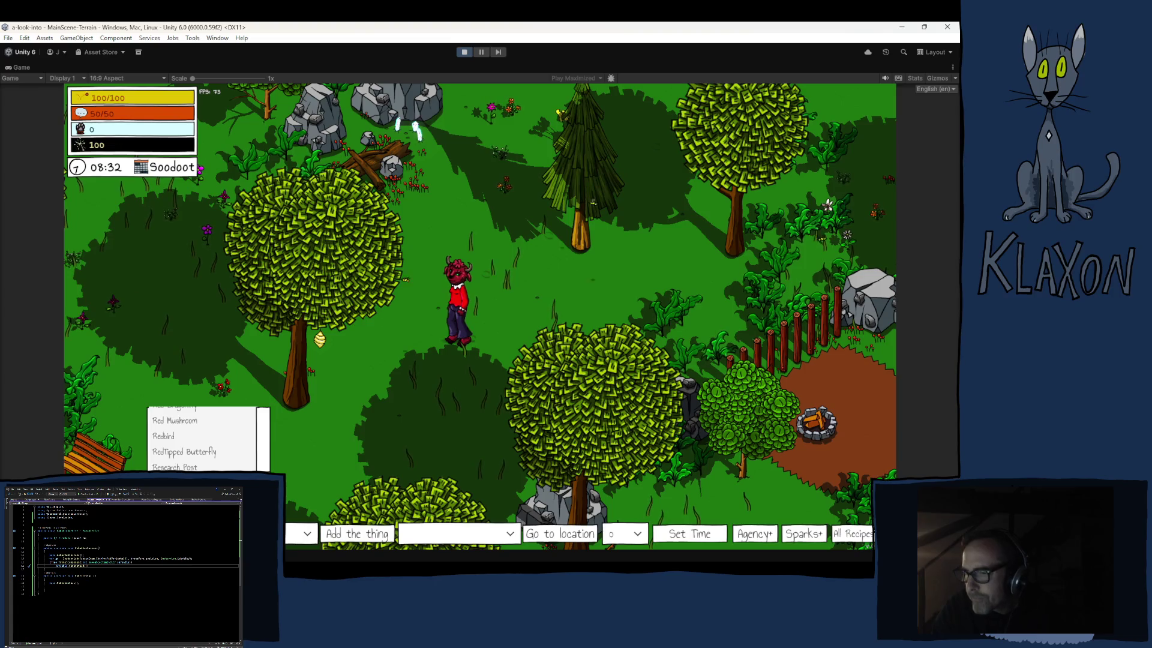
pyautogui.scroll(-3, 225, 456)
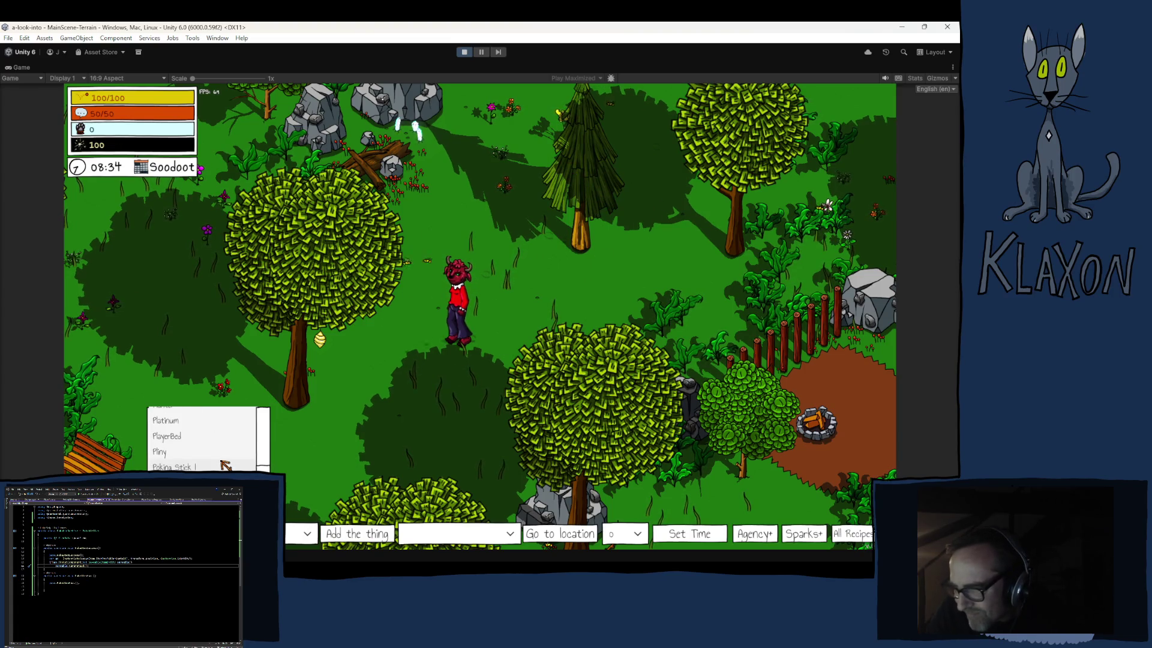
pyautogui.click(198, 466)
pyautogui.click(357, 534)
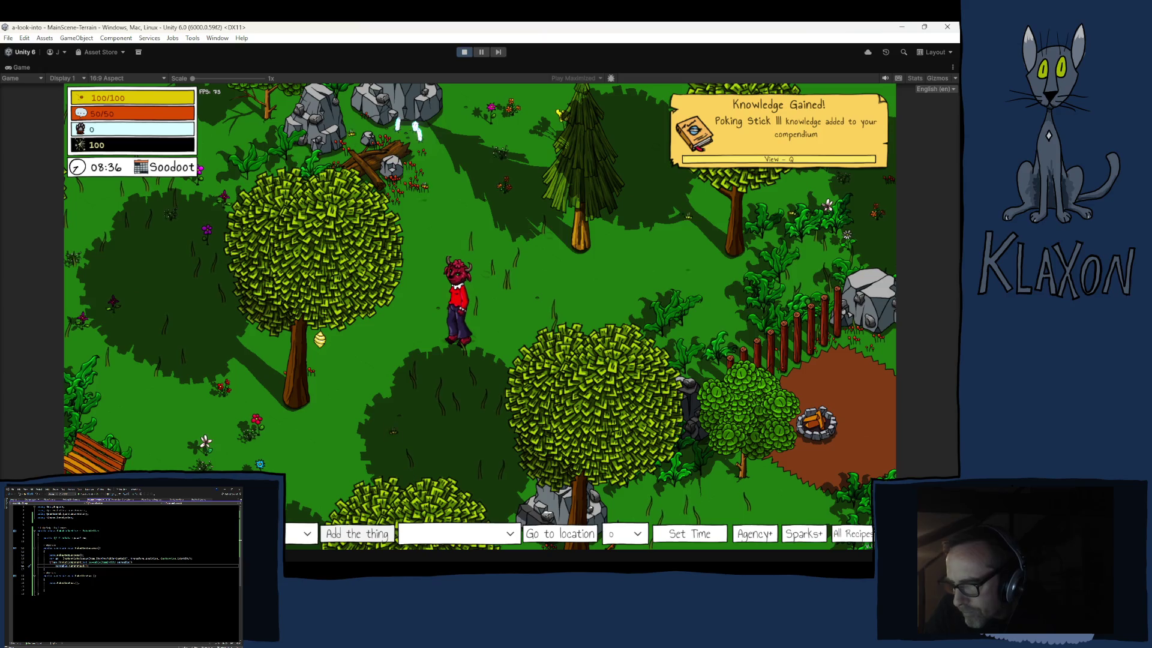
pyautogui.press('Tab')
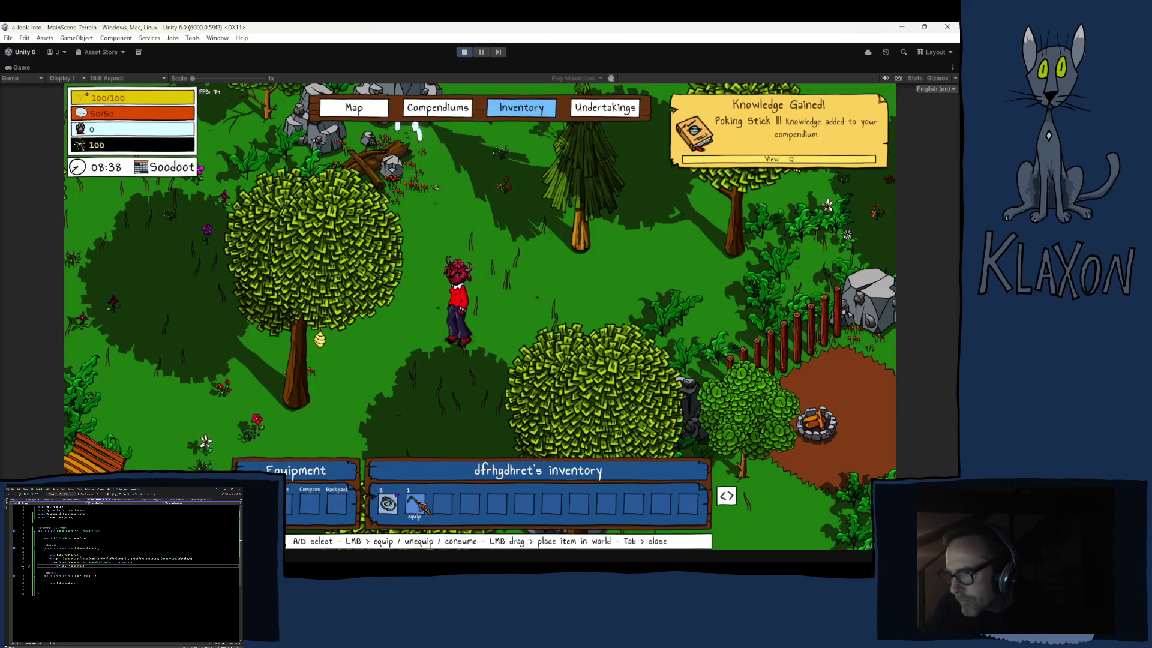
pyautogui.press('Tab')
# Poke the tree, finish the minigame, pick up the honeycomb and check its compendium entry
pyautogui.press('a')
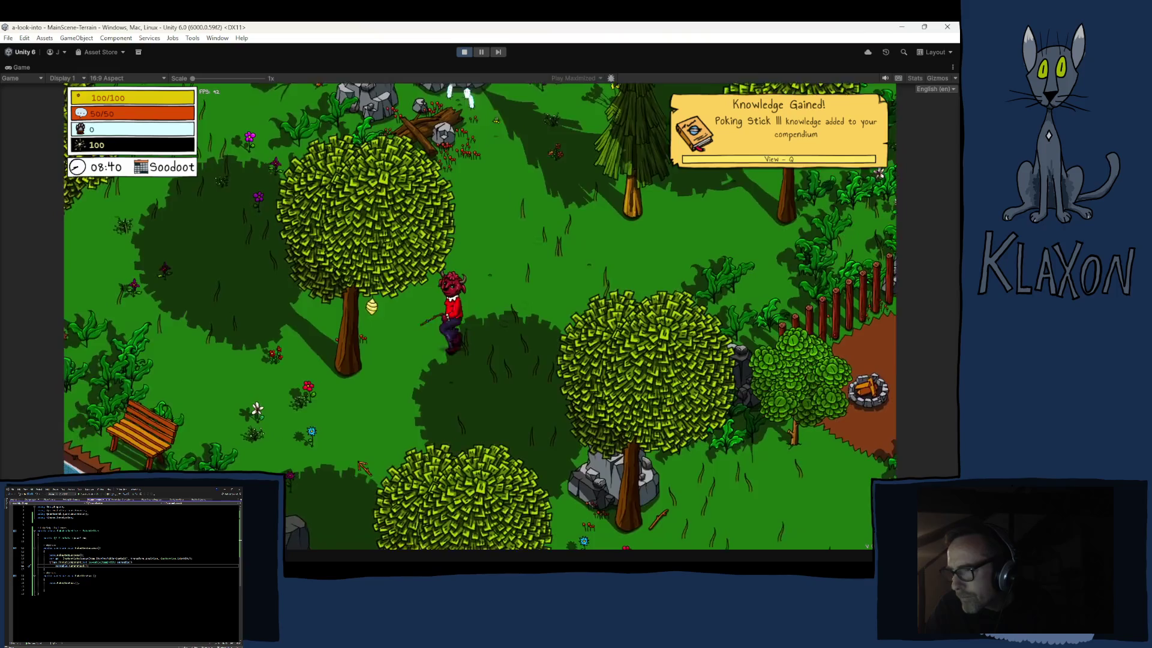
pyautogui.click(362, 462)
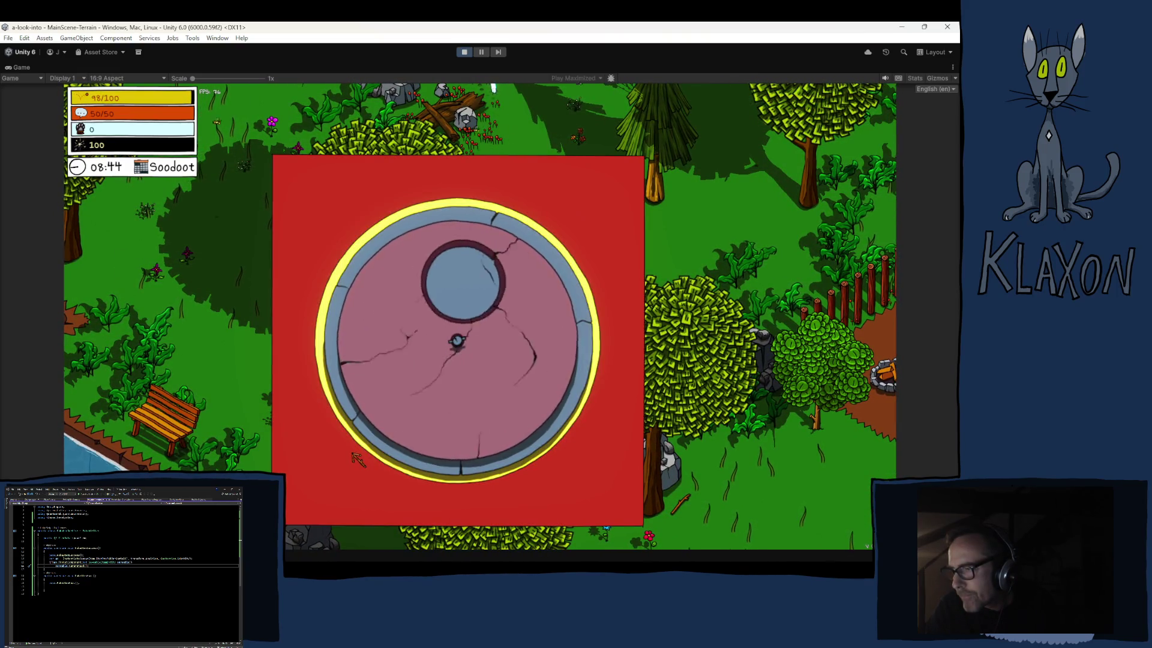
pyautogui.click(362, 456)
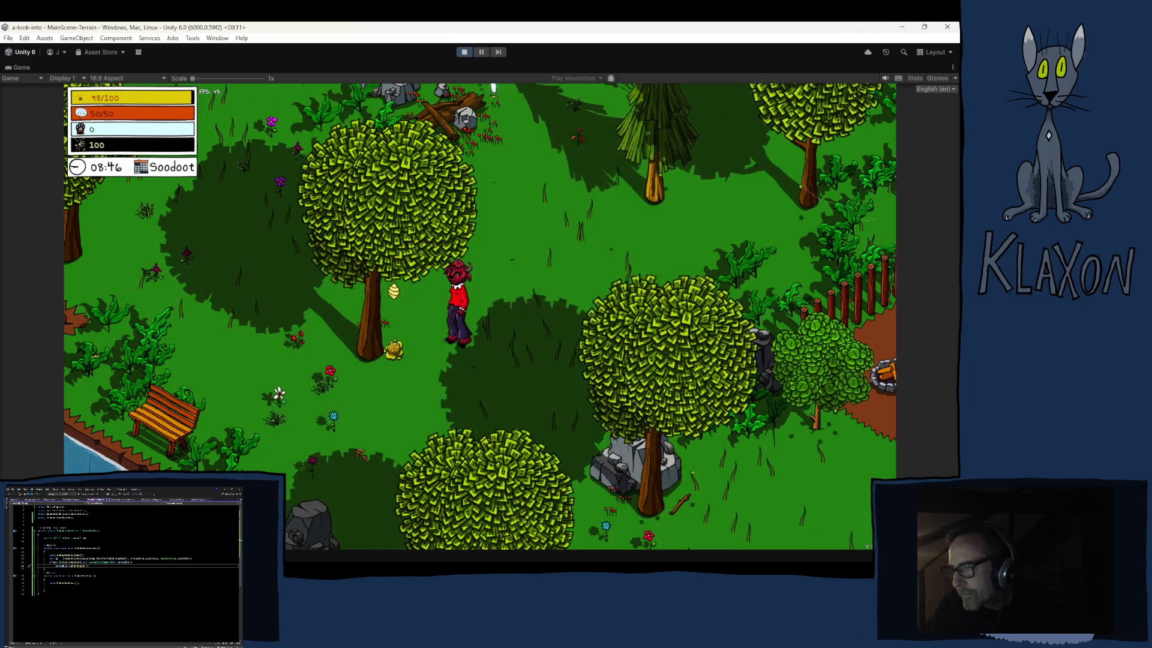
pyautogui.press('a')
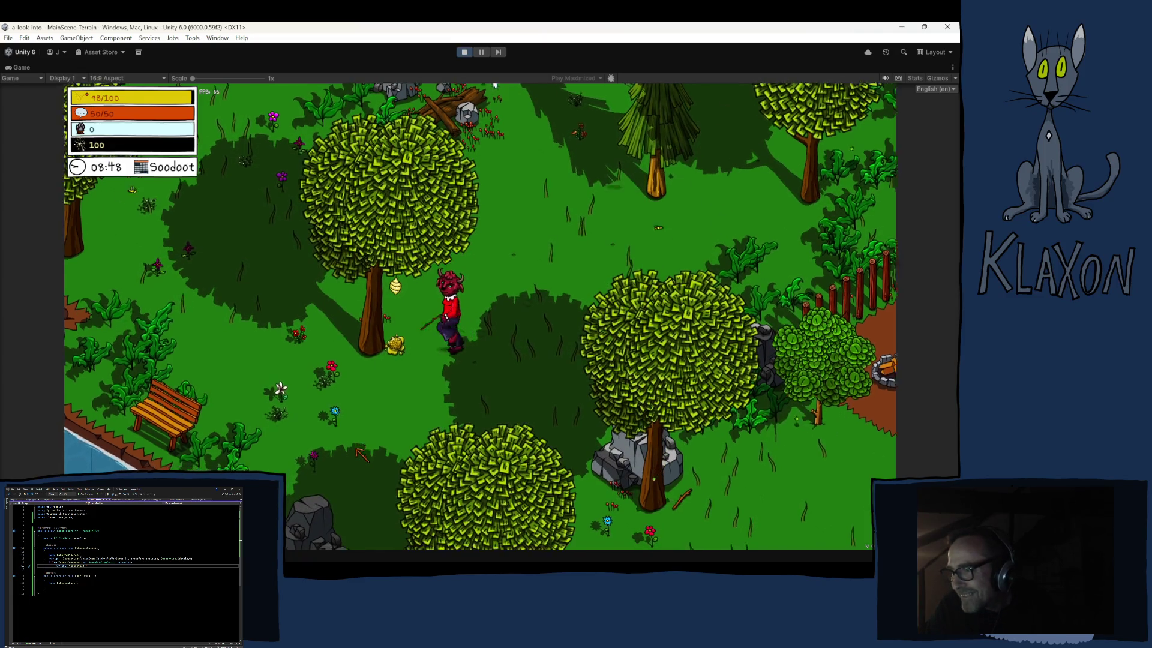
pyautogui.press('e')
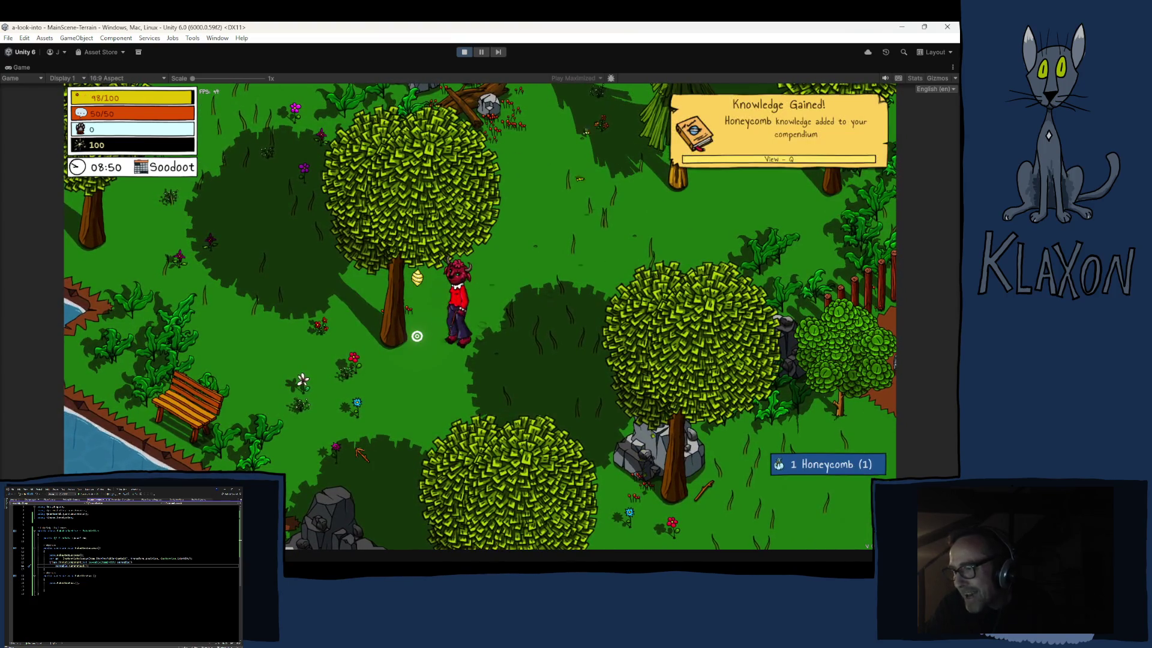
pyautogui.press('Tab')
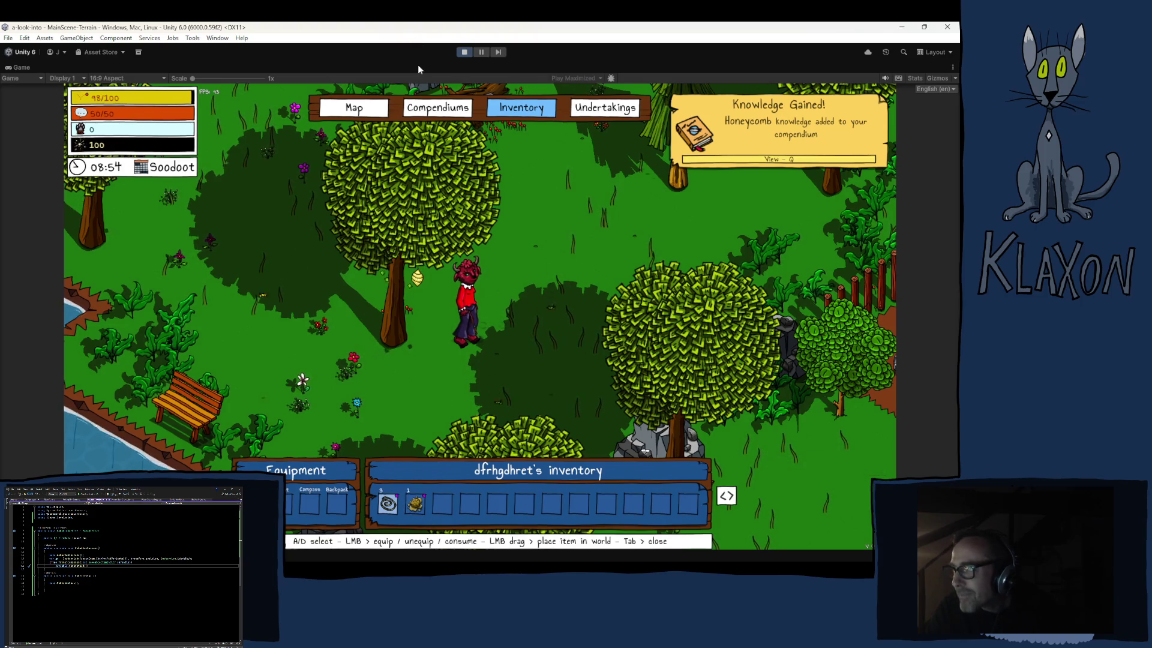
pyautogui.press('q')
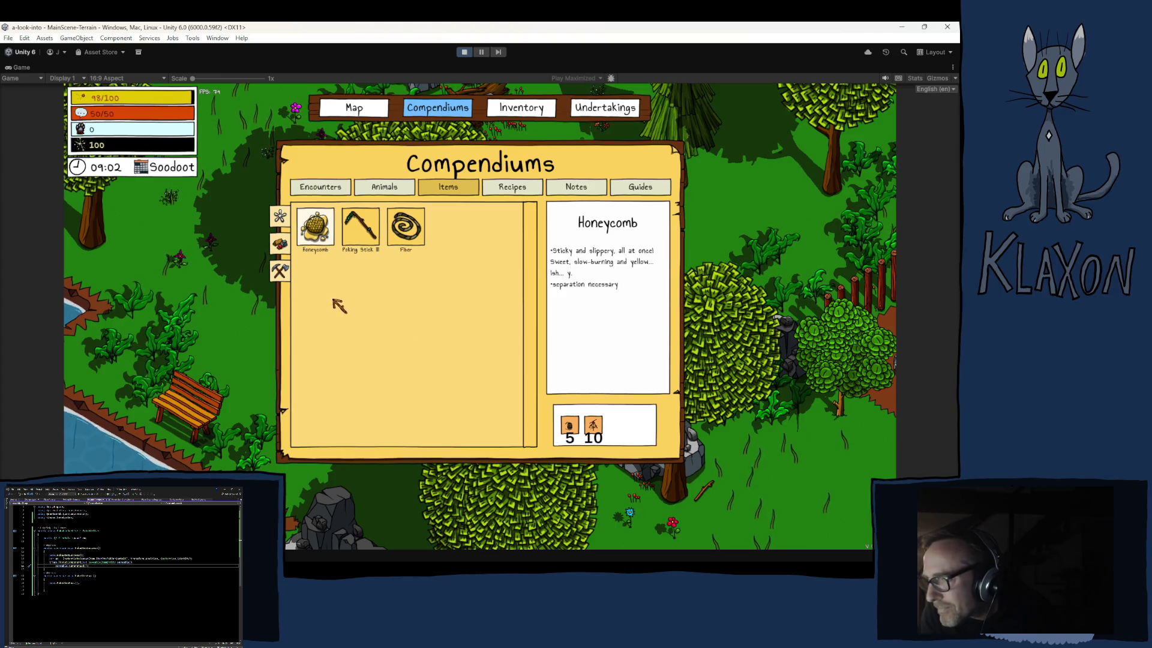
# Compare the Honeycomb, Poking Stick III and Fiber descriptions on the Compendiums Items page
pyautogui.click(360, 228)
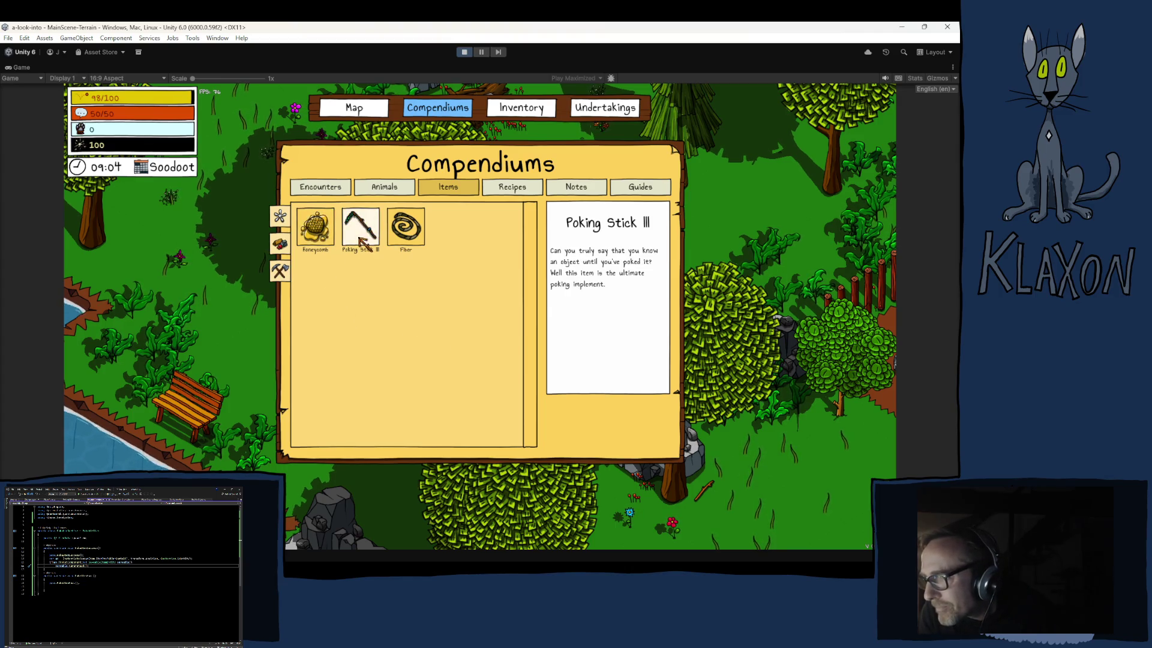
pyautogui.click(405, 226)
pyautogui.click(318, 231)
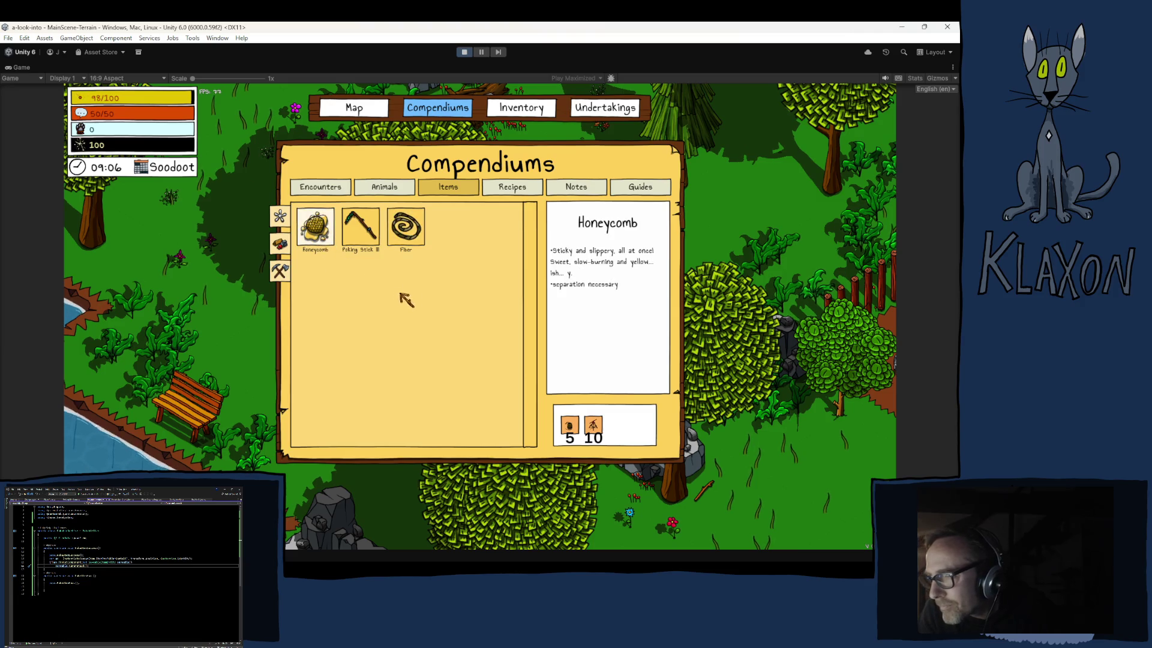
pyautogui.click(411, 237)
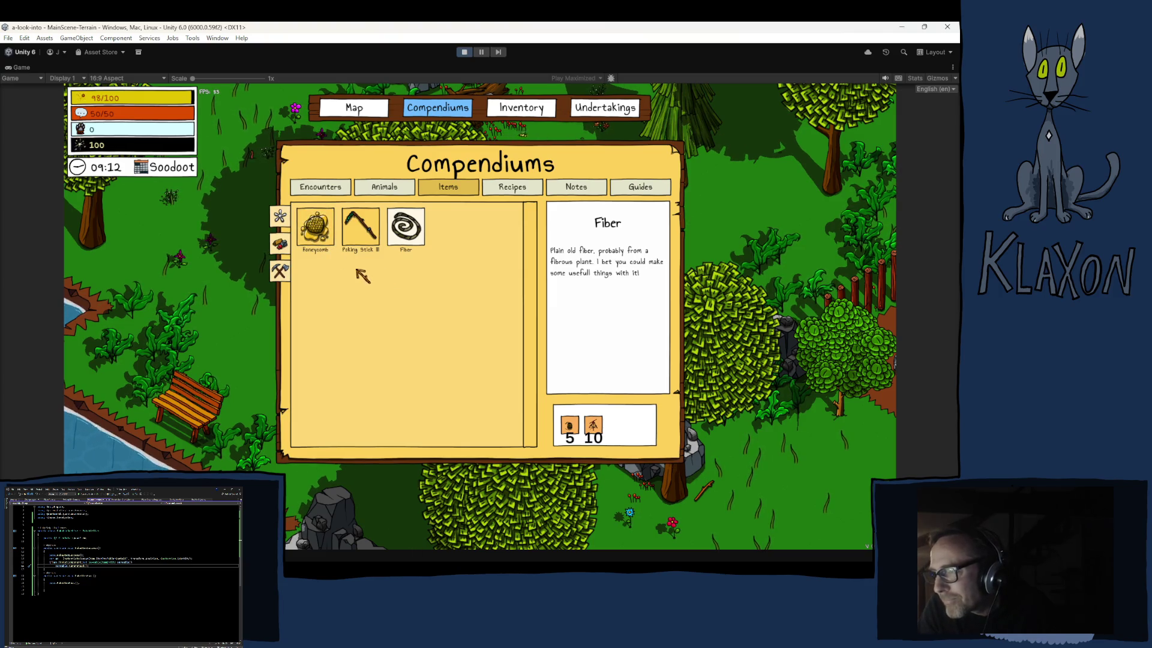
pyautogui.click(363, 240)
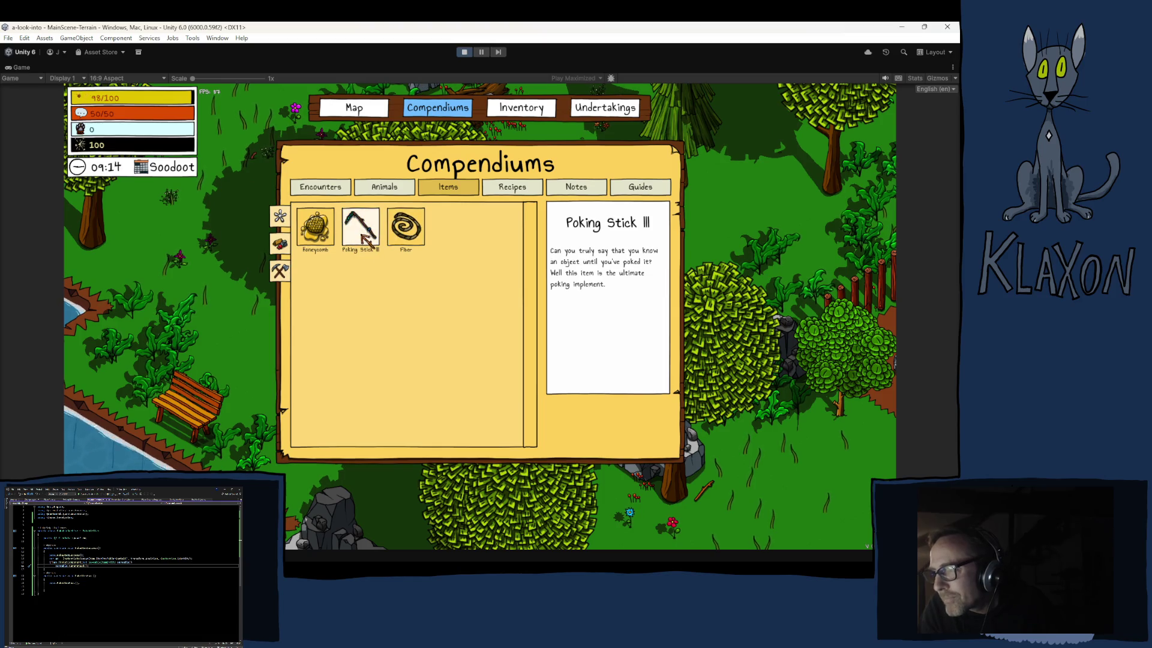
pyautogui.click(409, 243)
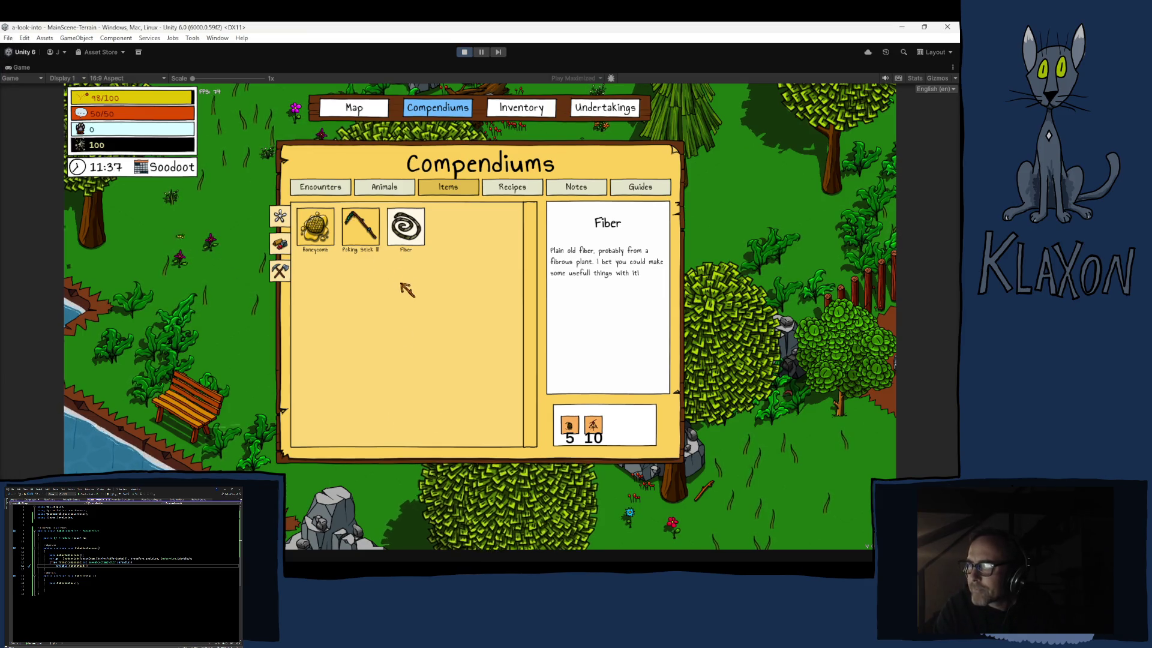
pyautogui.press('Escape')
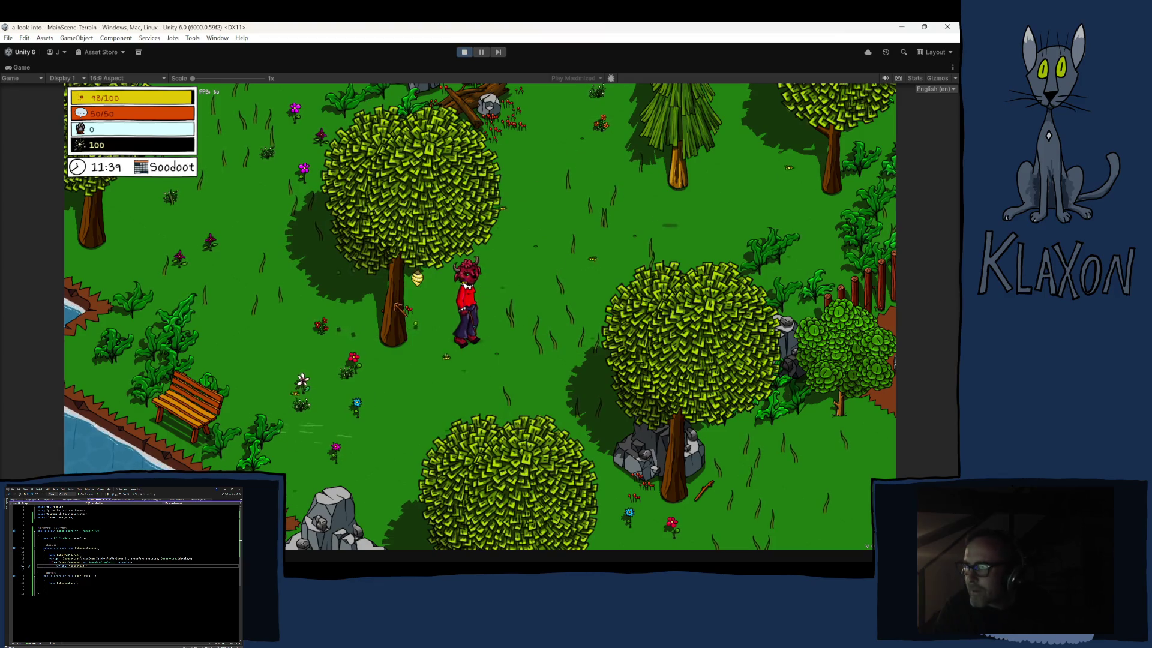
# Walk to the tree and poke it twice, hitting the minigame target until a honeycomb drops
pyautogui.press('d')
pyautogui.click(417, 336)
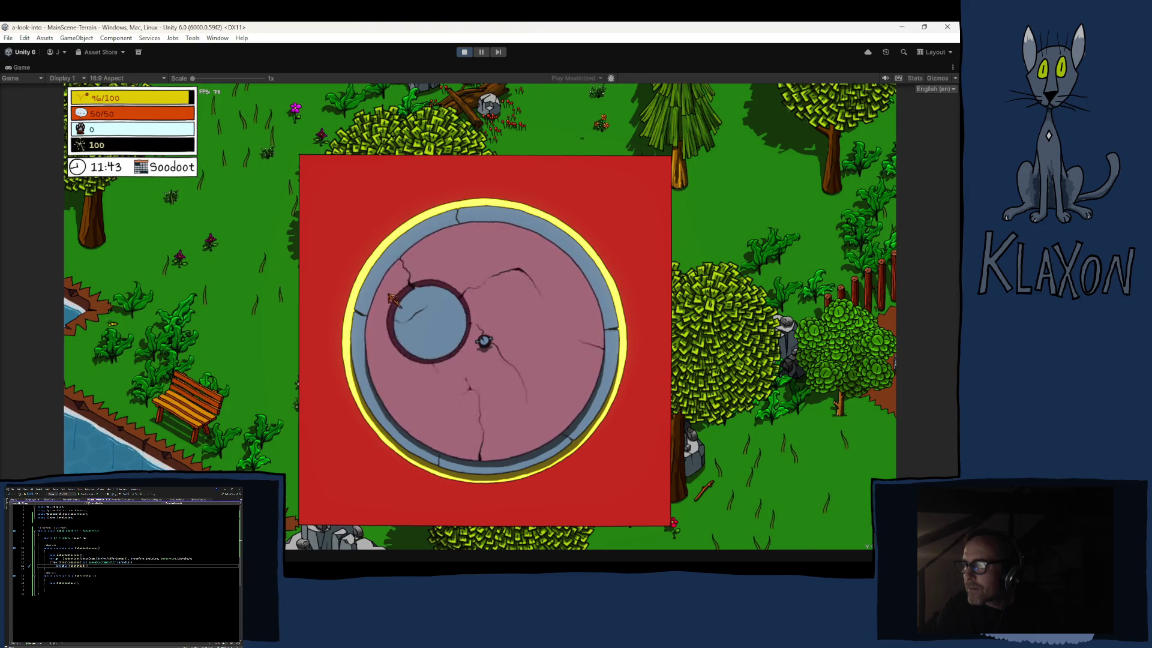
pyautogui.click(393, 297)
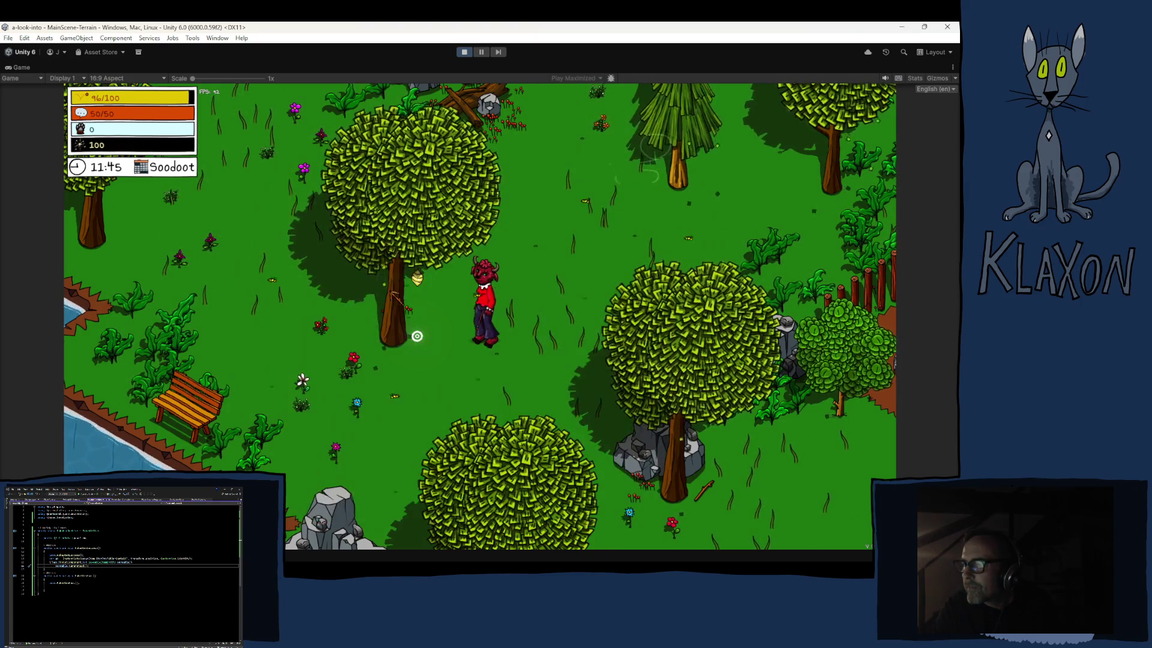
pyautogui.click(417, 336)
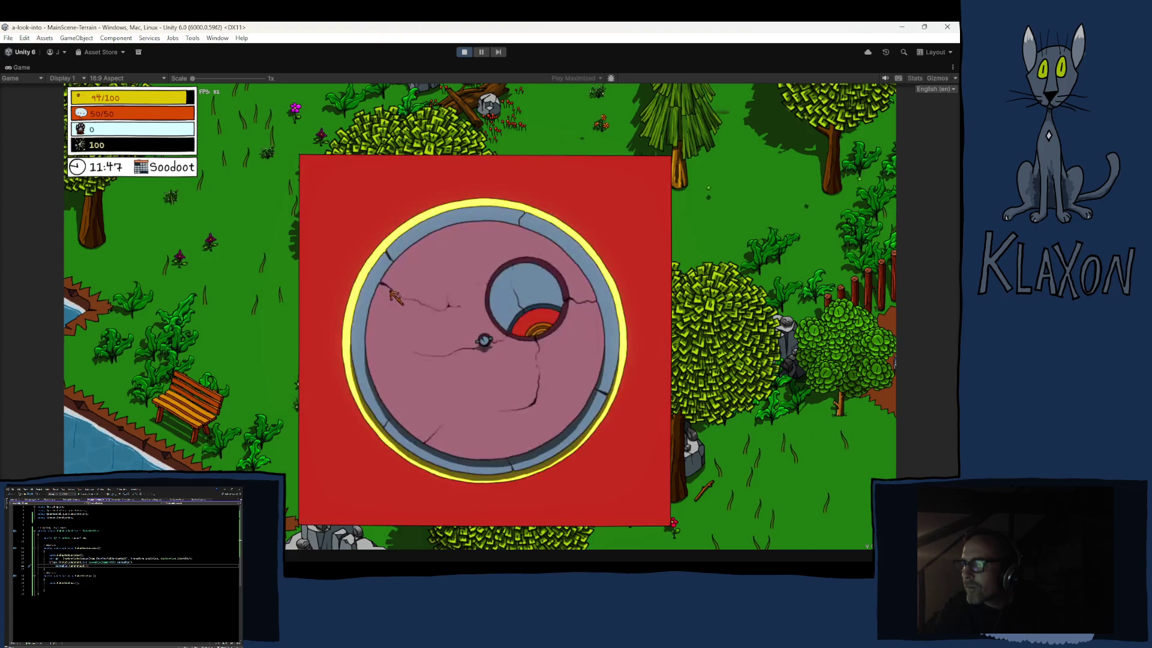
pyautogui.click(395, 298)
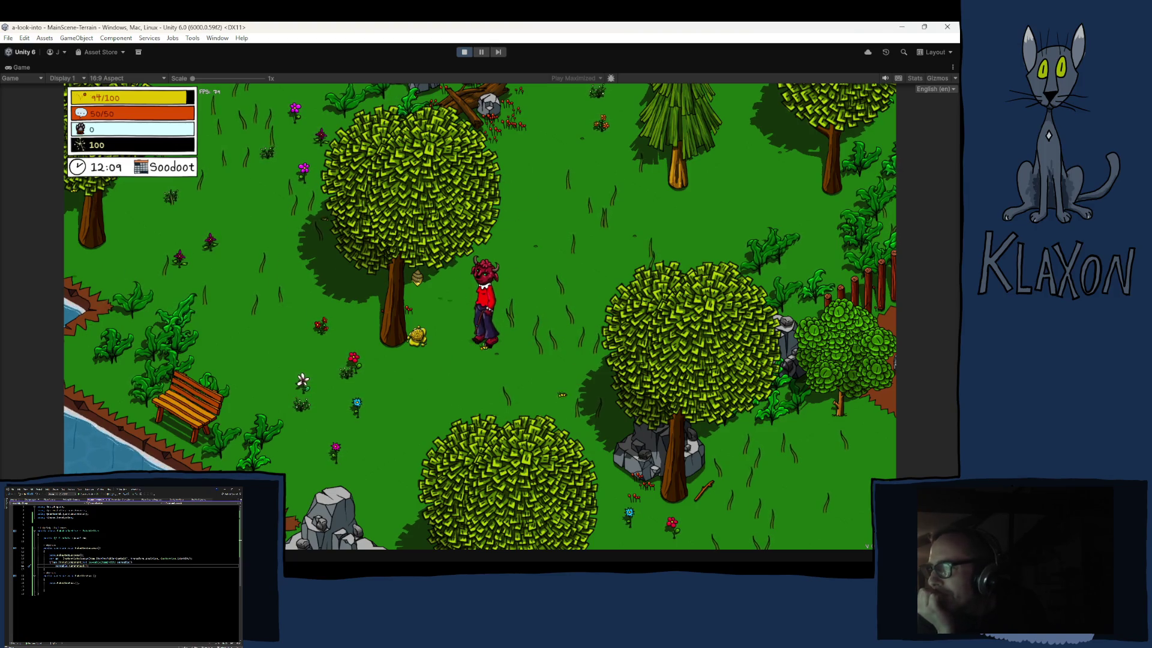
# Pick up the fallen honeycomb, bringing the Honeycomb count to 2
pyautogui.press('a')
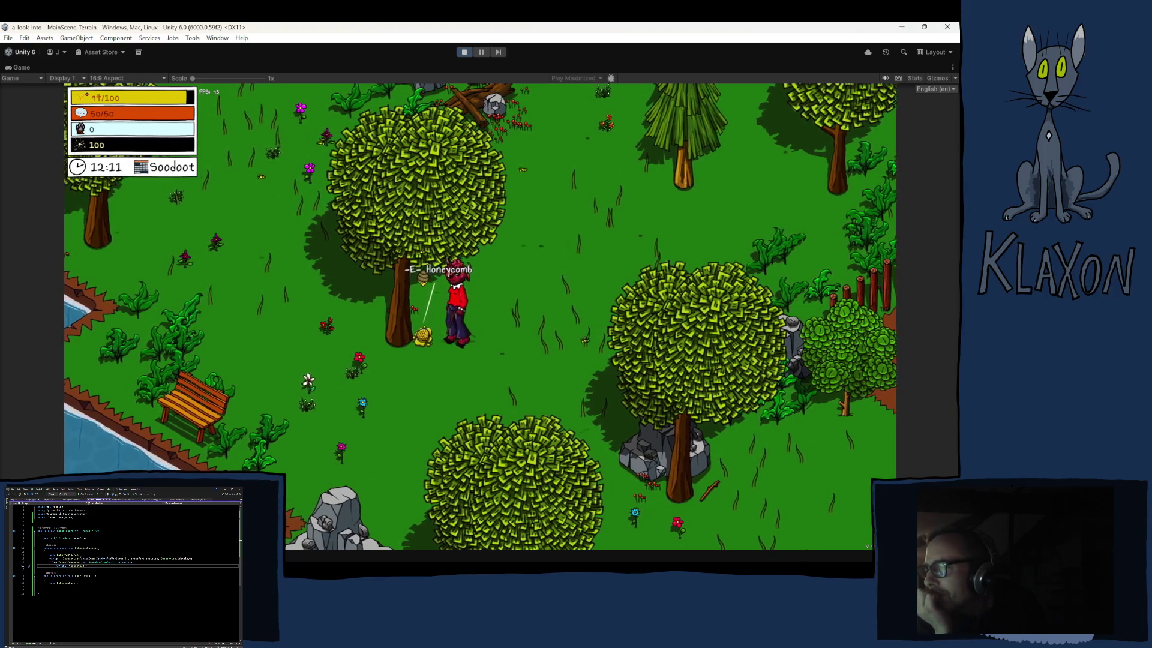
pyautogui.press('e')
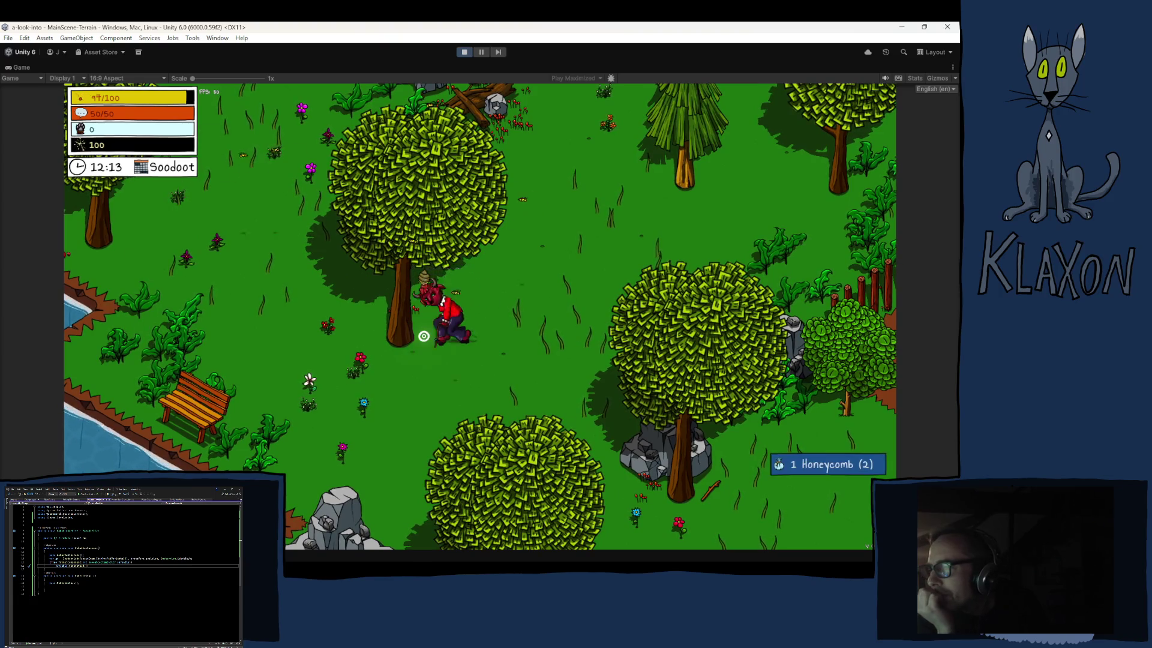
pyautogui.press('d')
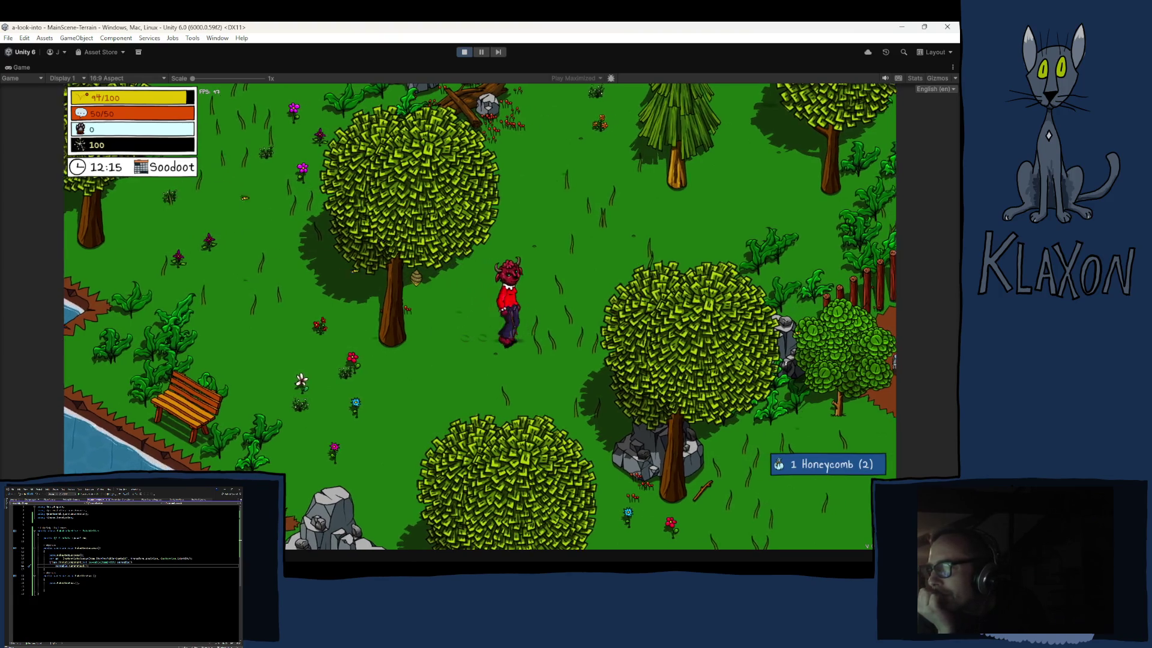
pyautogui.press('d')
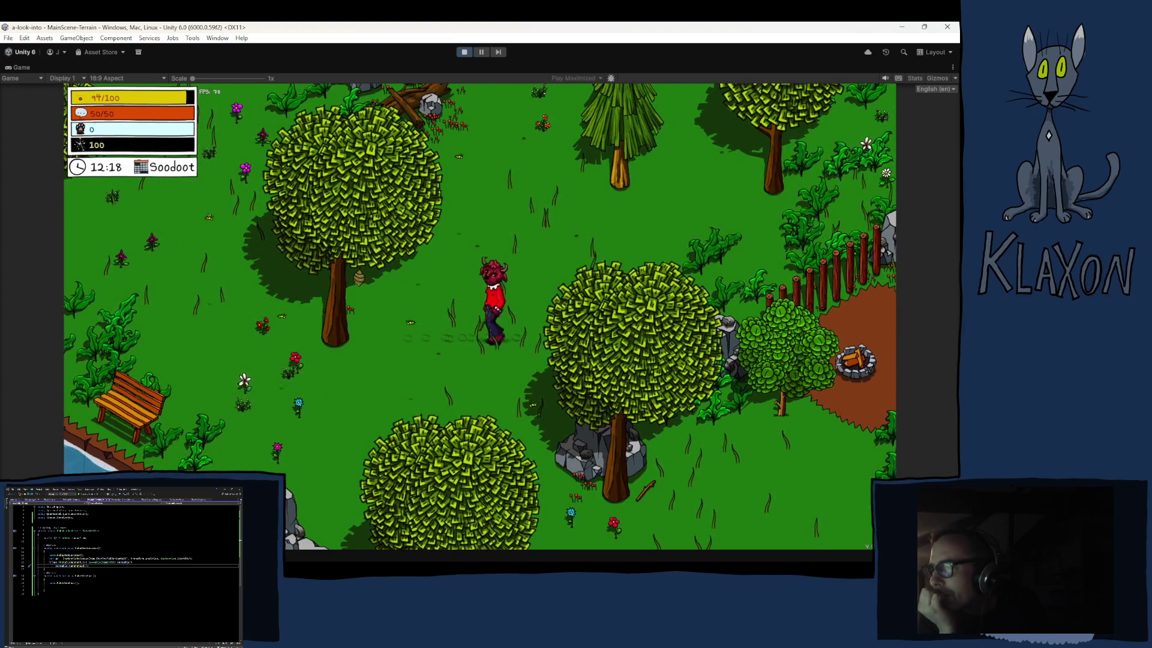
pyautogui.press('a')
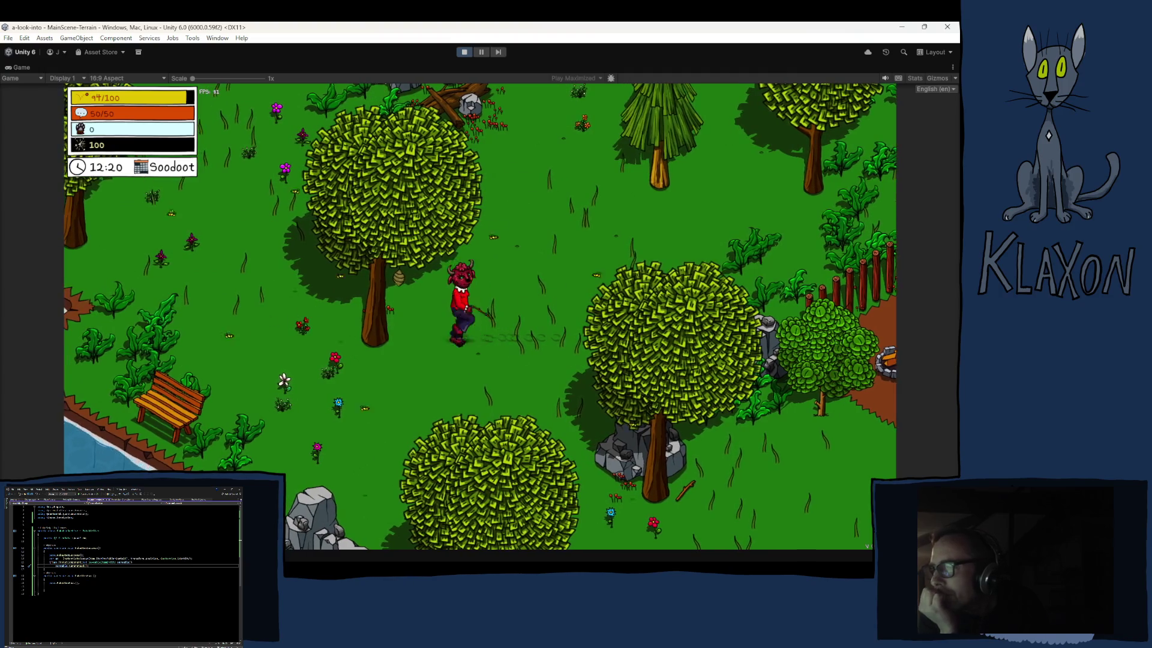
pyautogui.press('d')
pyautogui.click(426, 412)
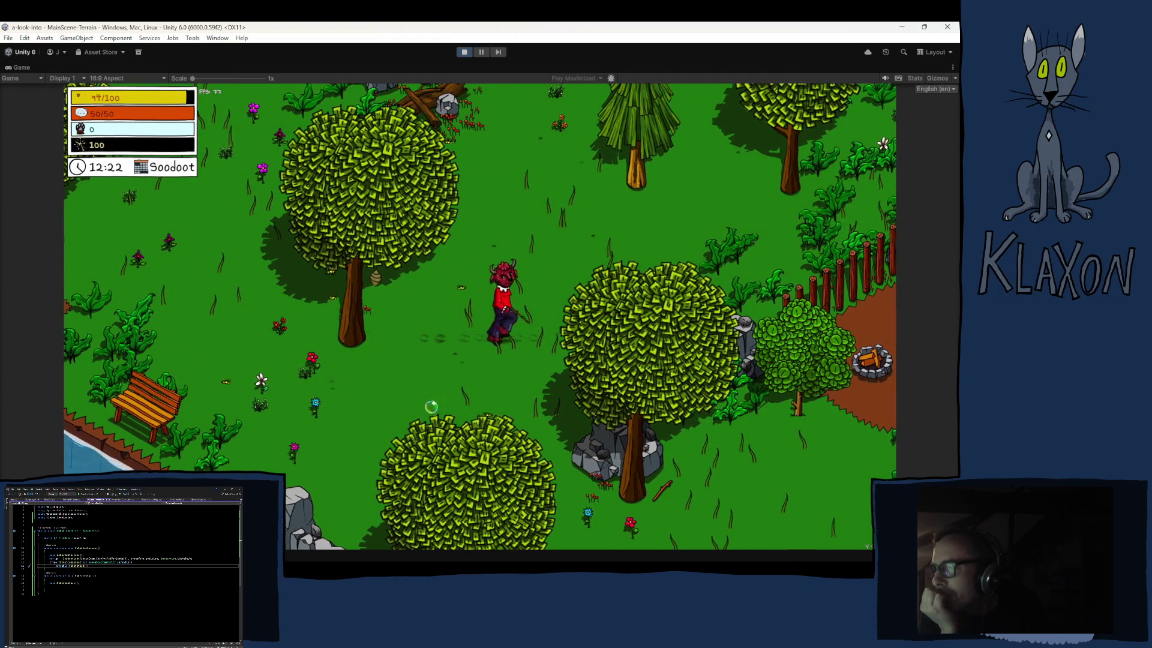
# Roam the meadow in all directions to test movement, then use the held tool
pyautogui.press('a')
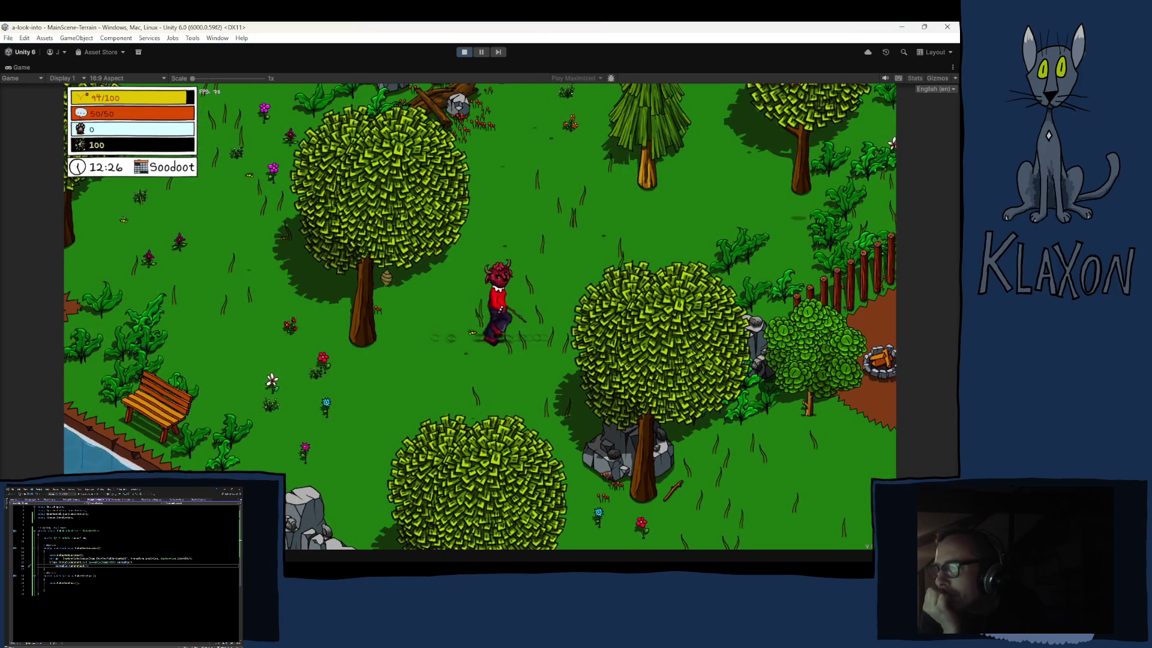
pyautogui.press('a')
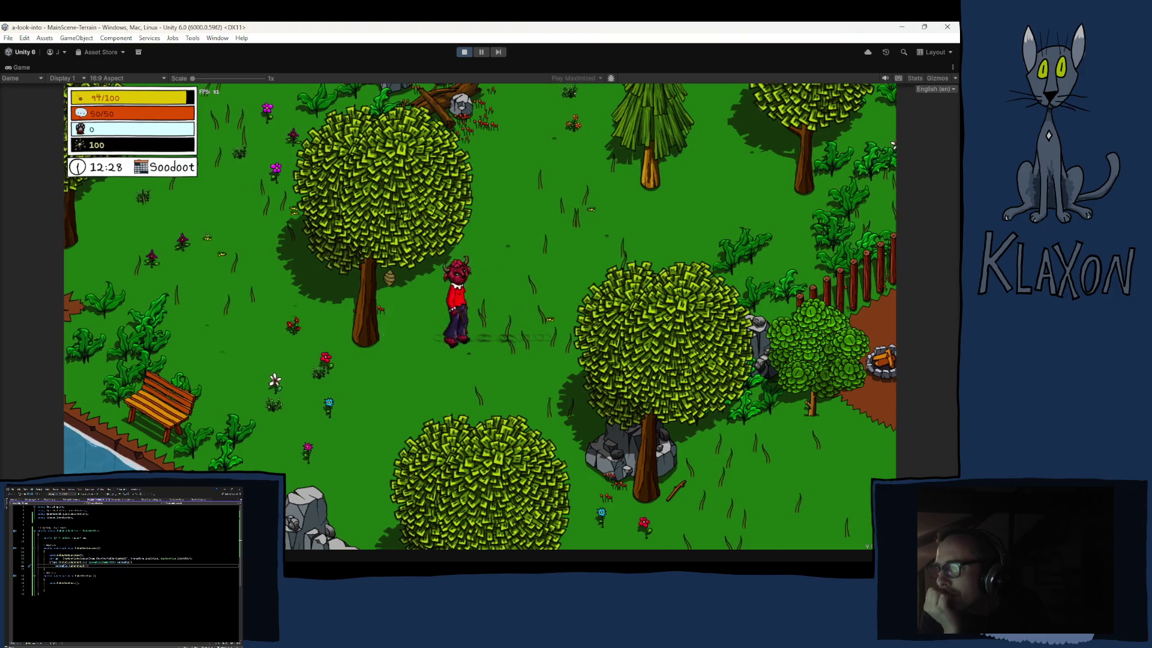
pyautogui.press('d')
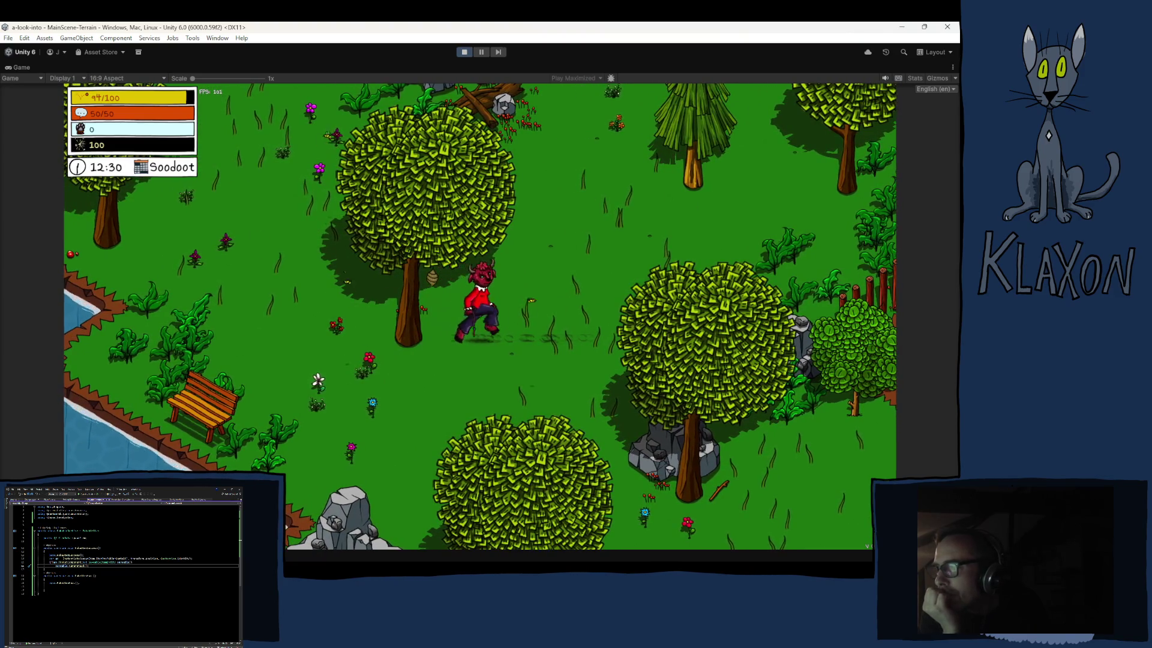
pyautogui.press('a')
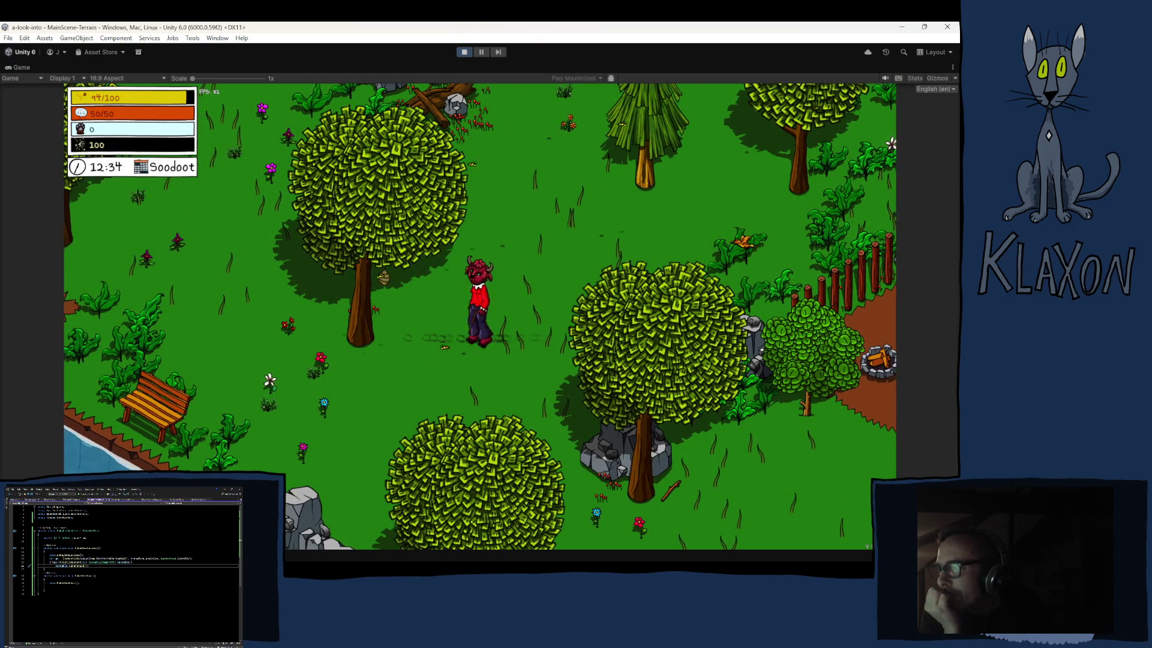
pyautogui.press('s')
pyautogui.press('d')
pyautogui.press('w')
pyautogui.press('a')
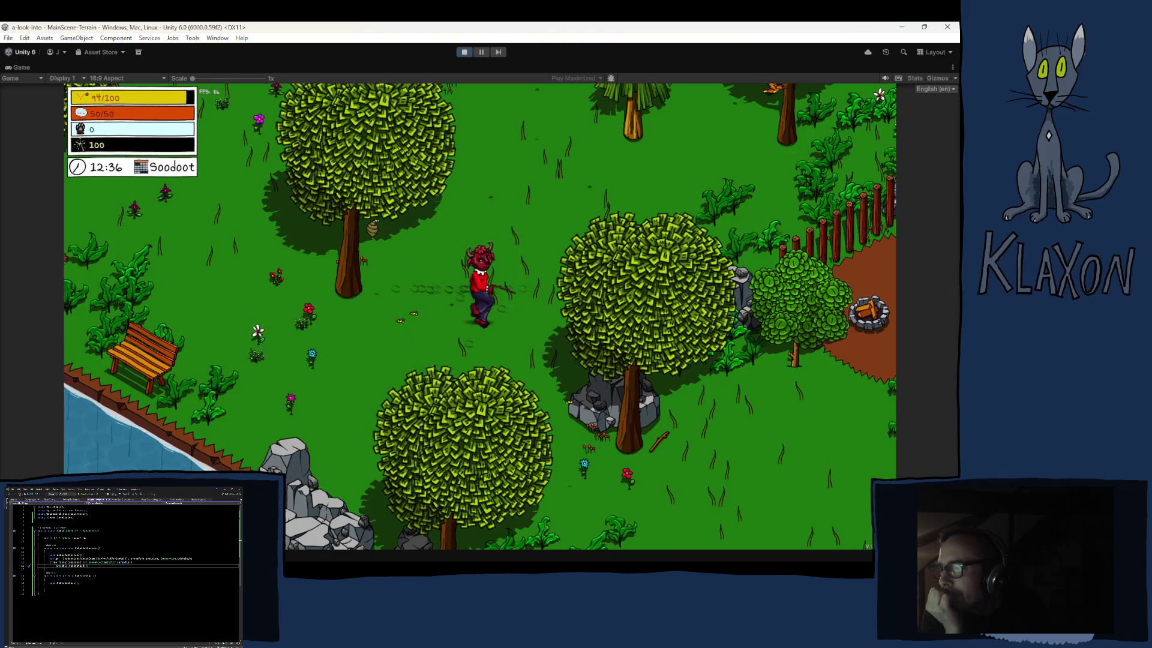
pyautogui.press('d')
pyautogui.press('a')
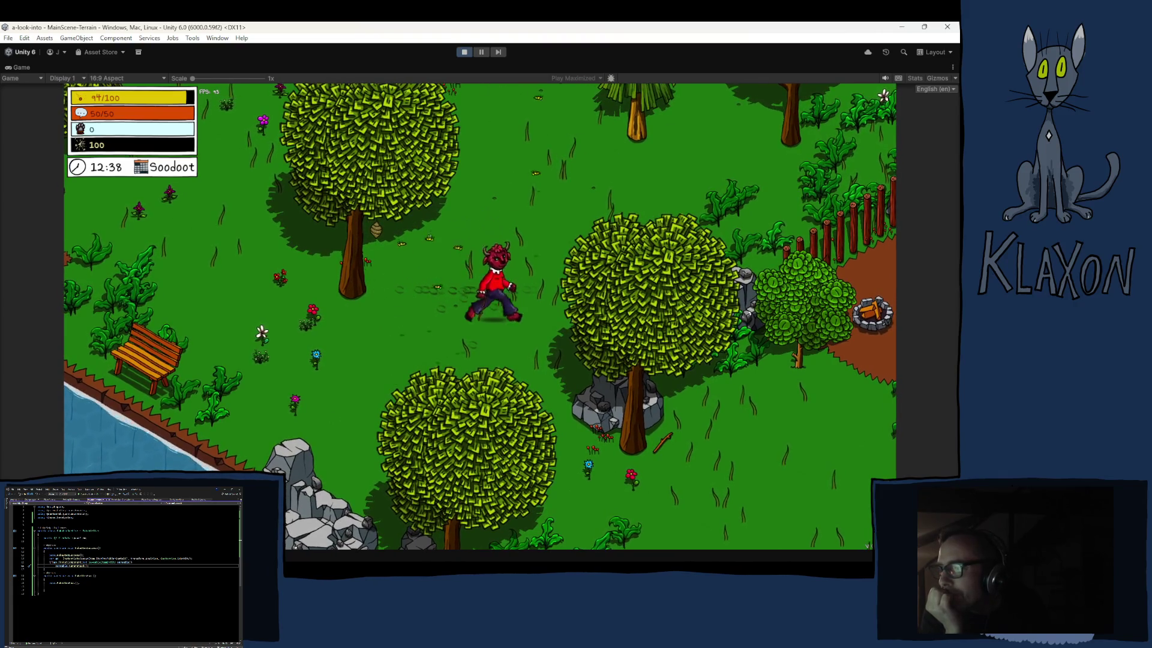
pyautogui.press('d')
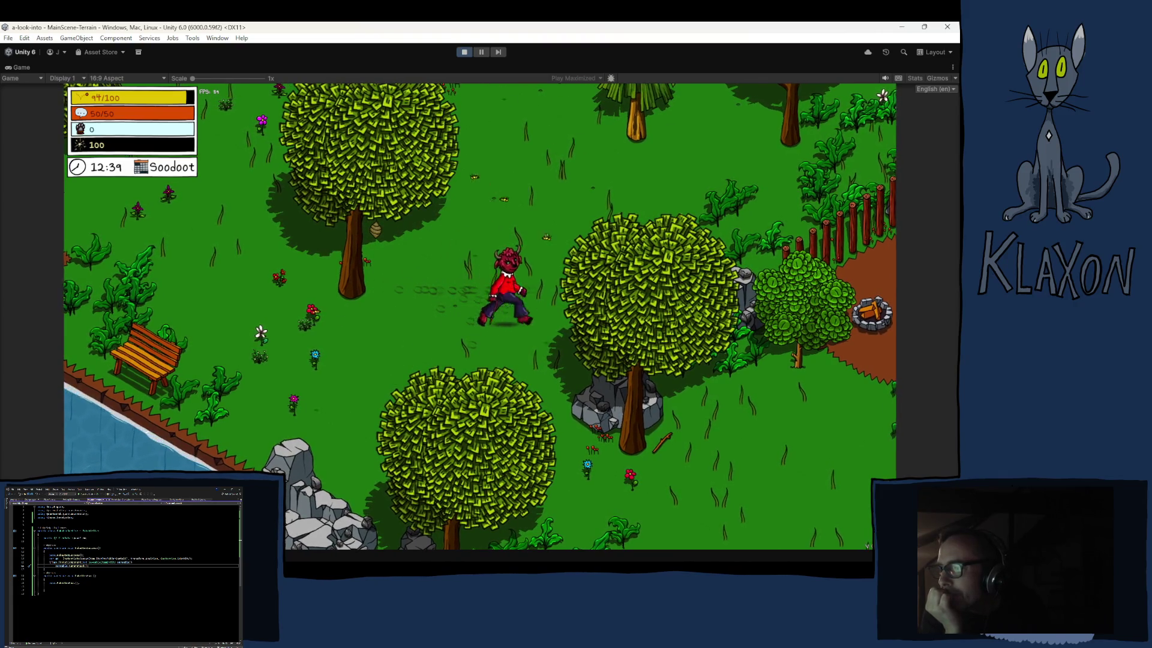
pyautogui.press('a')
pyautogui.press('w')
pyautogui.press('w')
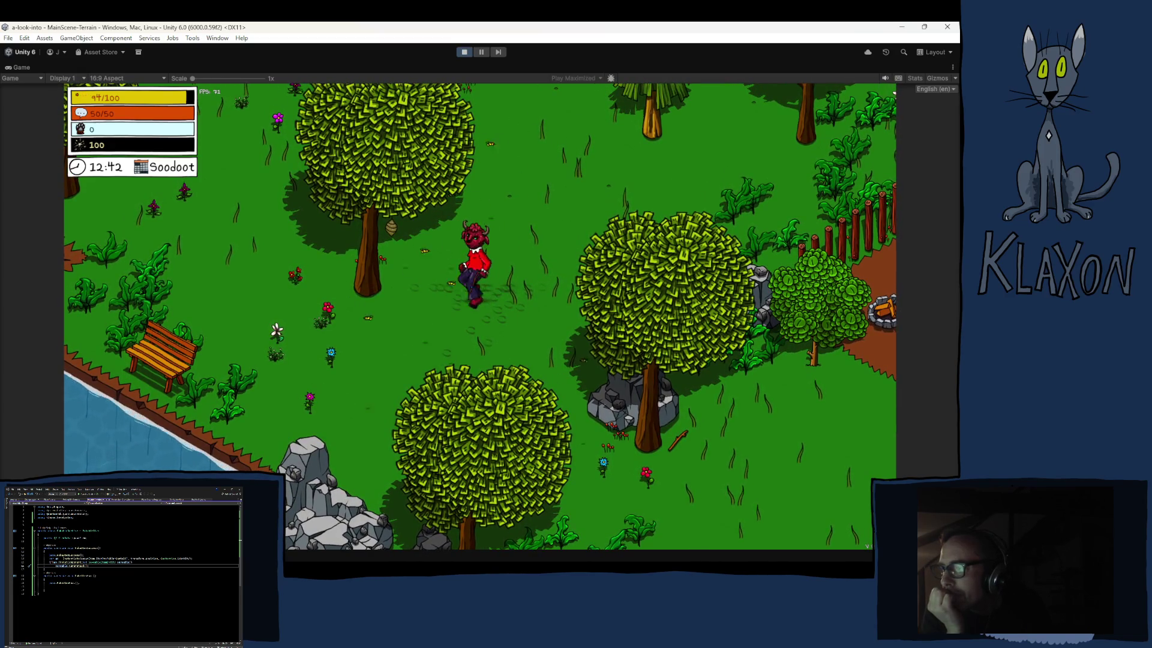
pyautogui.press('a')
pyautogui.press('a')
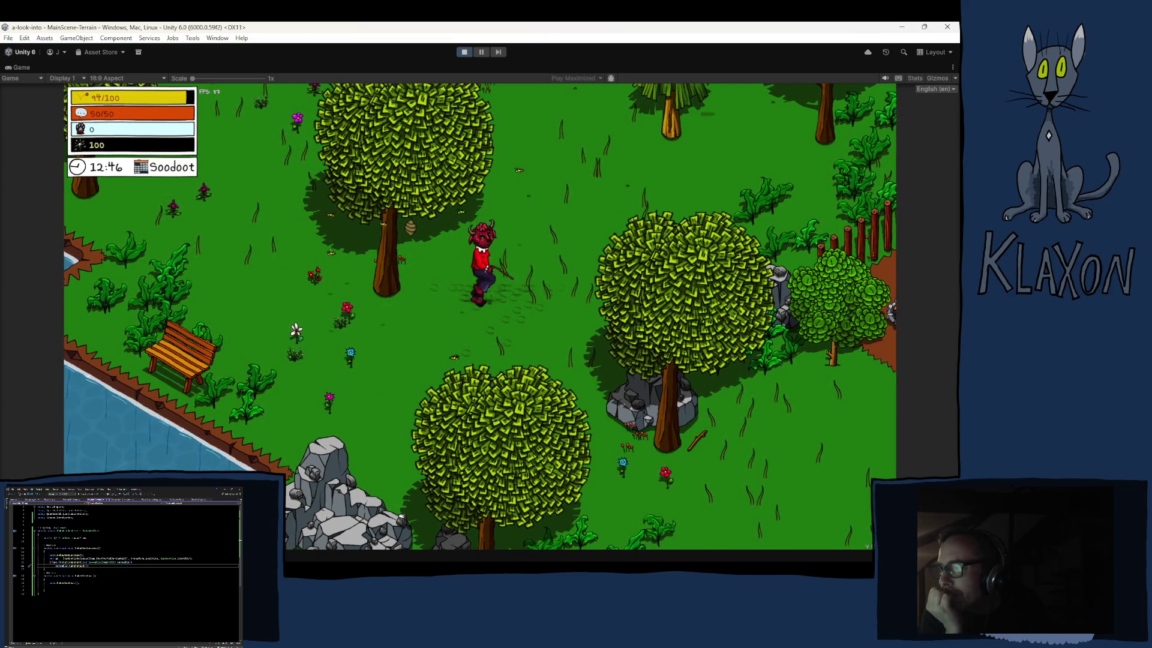
pyautogui.press('a')
pyautogui.press('d')
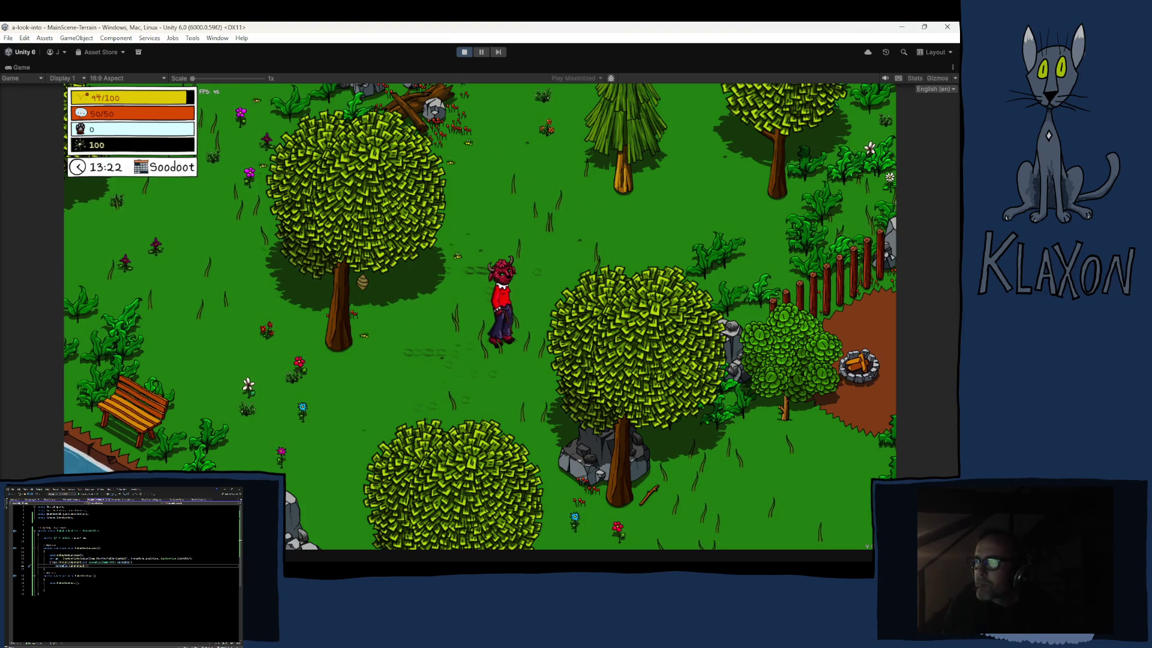
pyautogui.press('space')
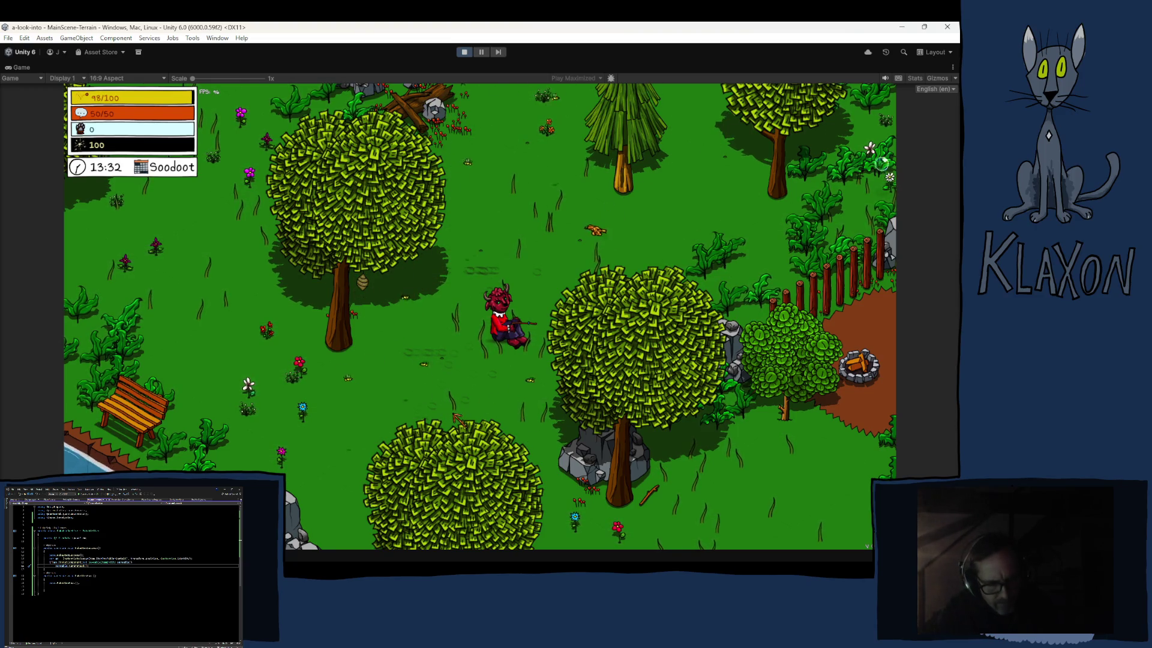
# Stop Play mode to end the game test
pyautogui.click(464, 52)
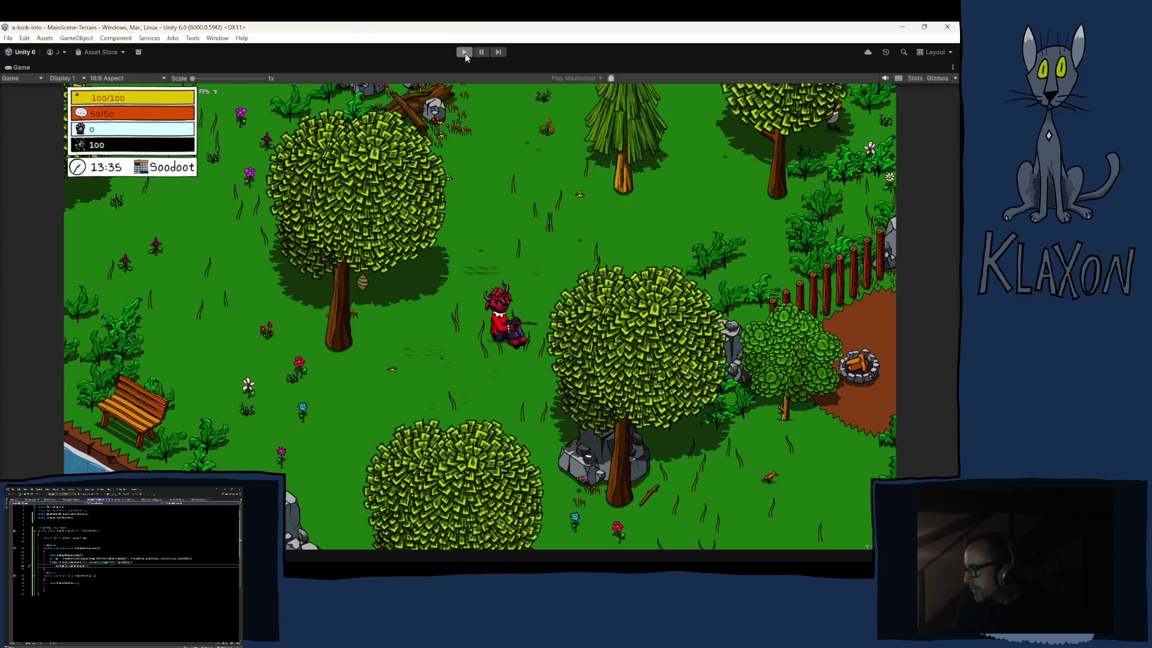